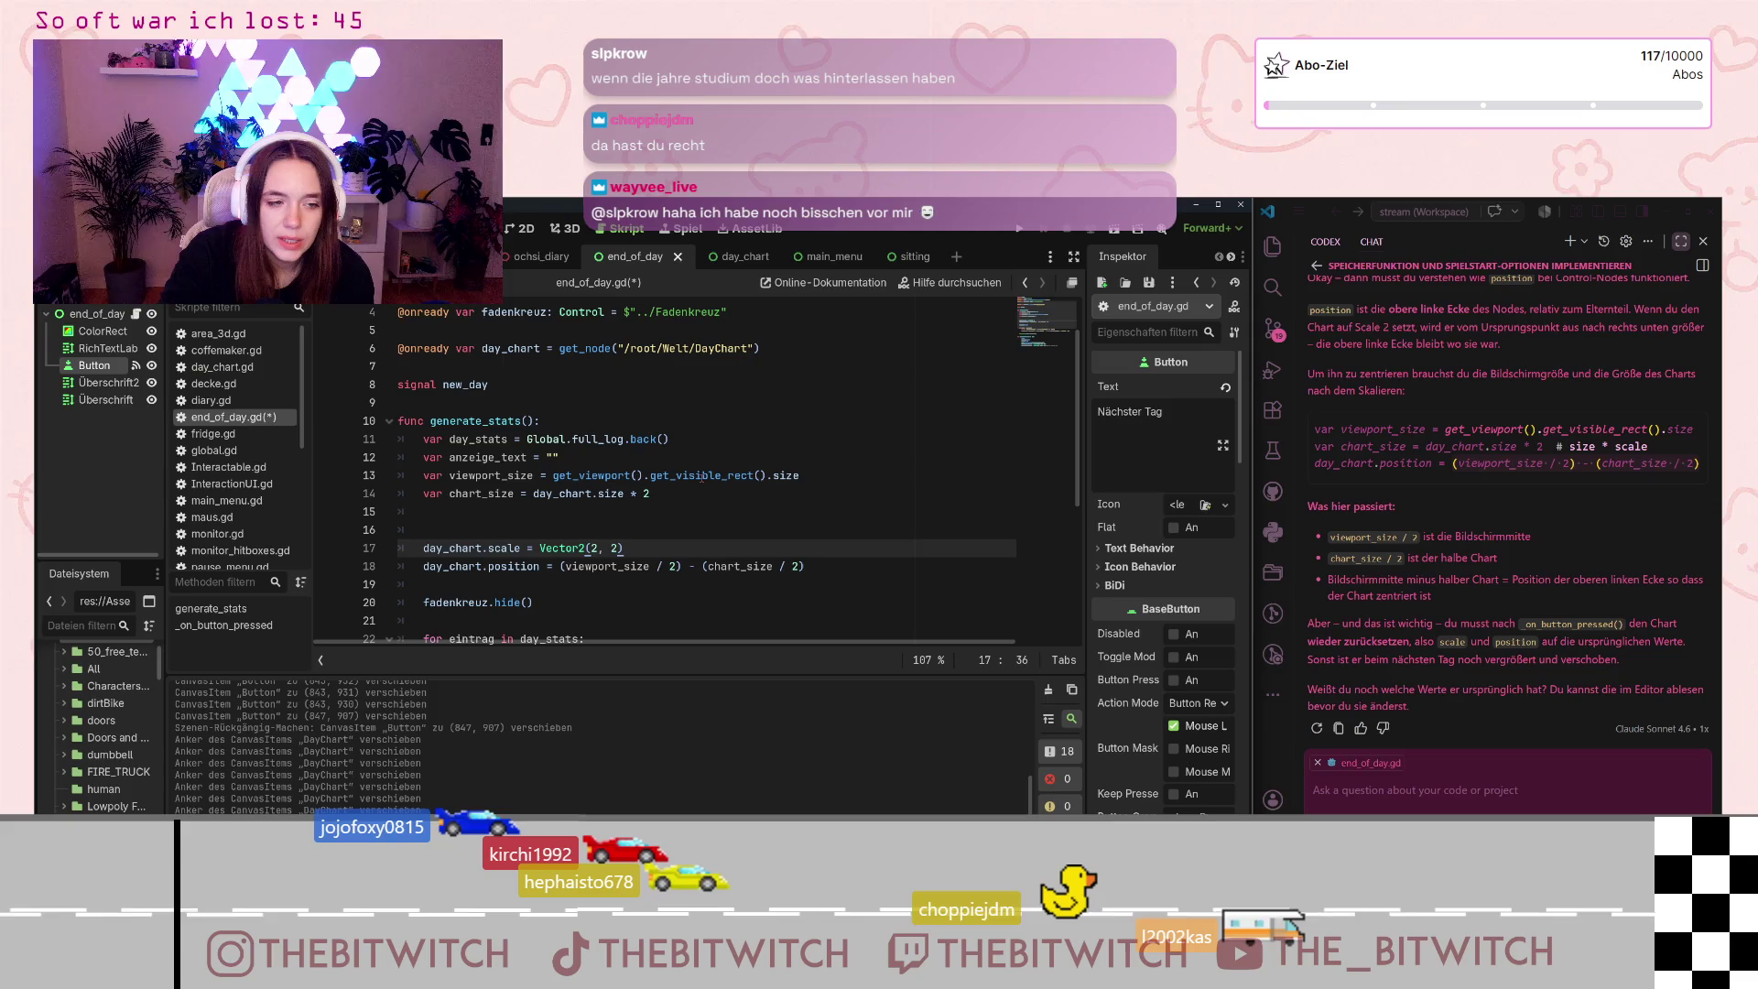
Step: Save the end_of_day.gd script with Ctrl+S and launch the game with F5
mouse_move(702, 476)
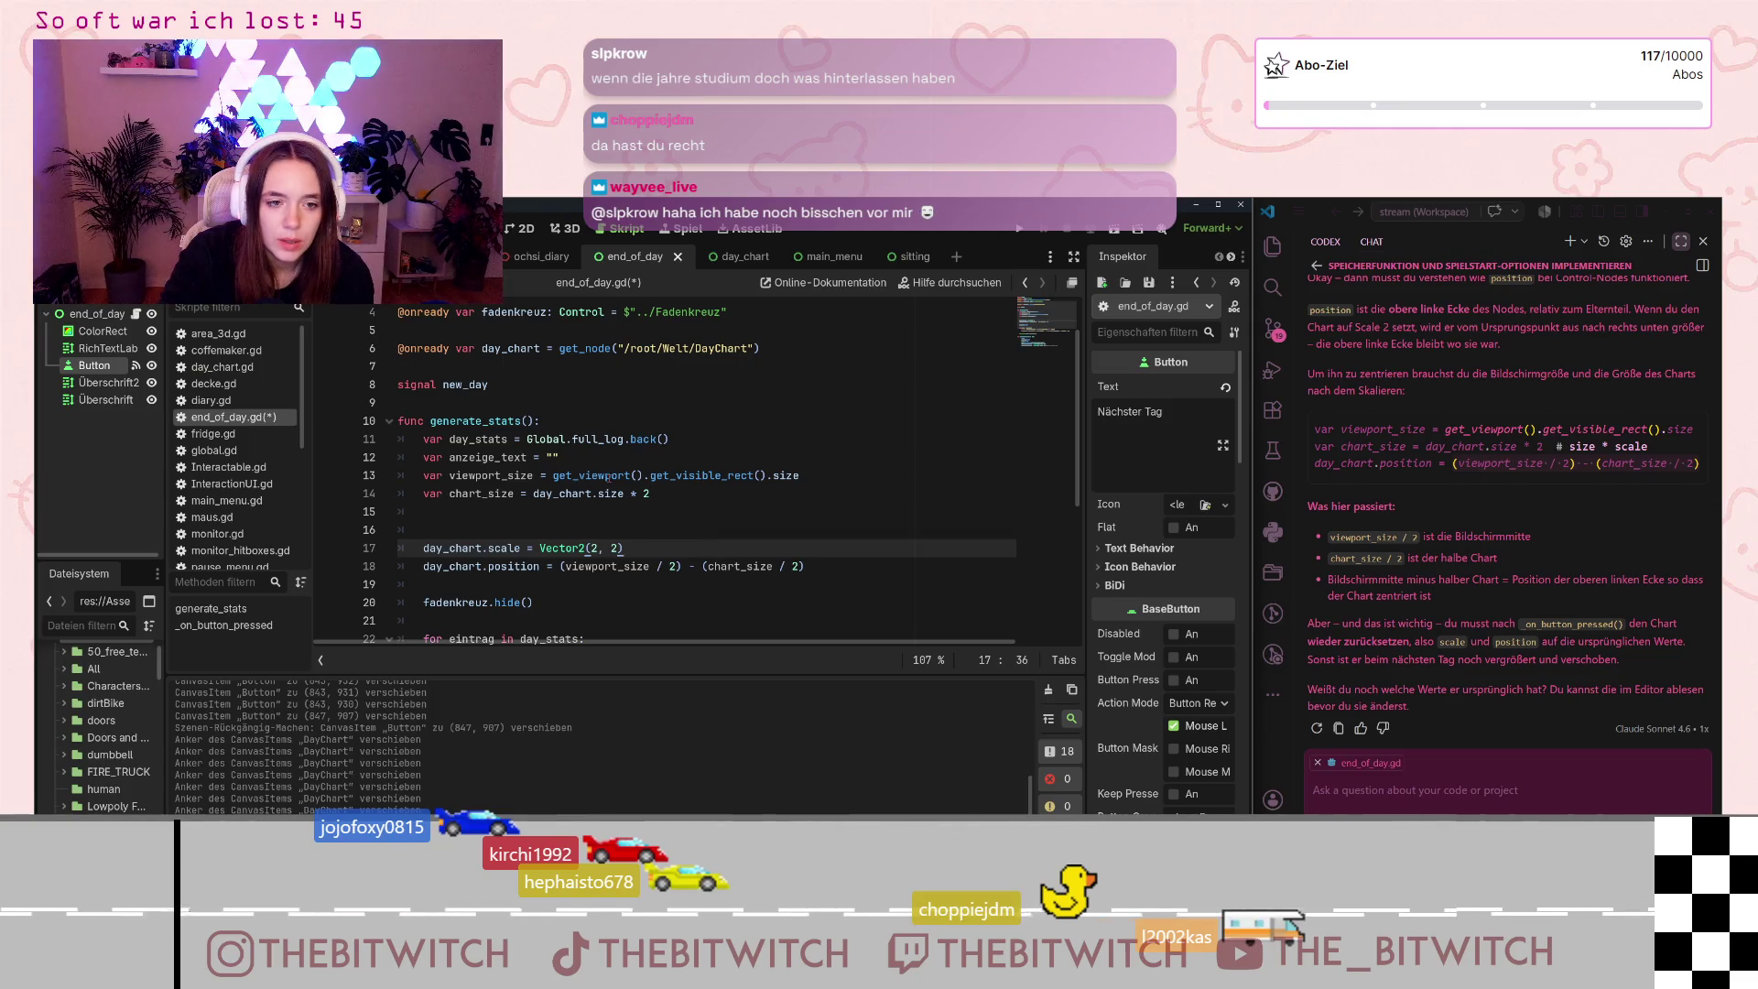
mouse_move(609, 478)
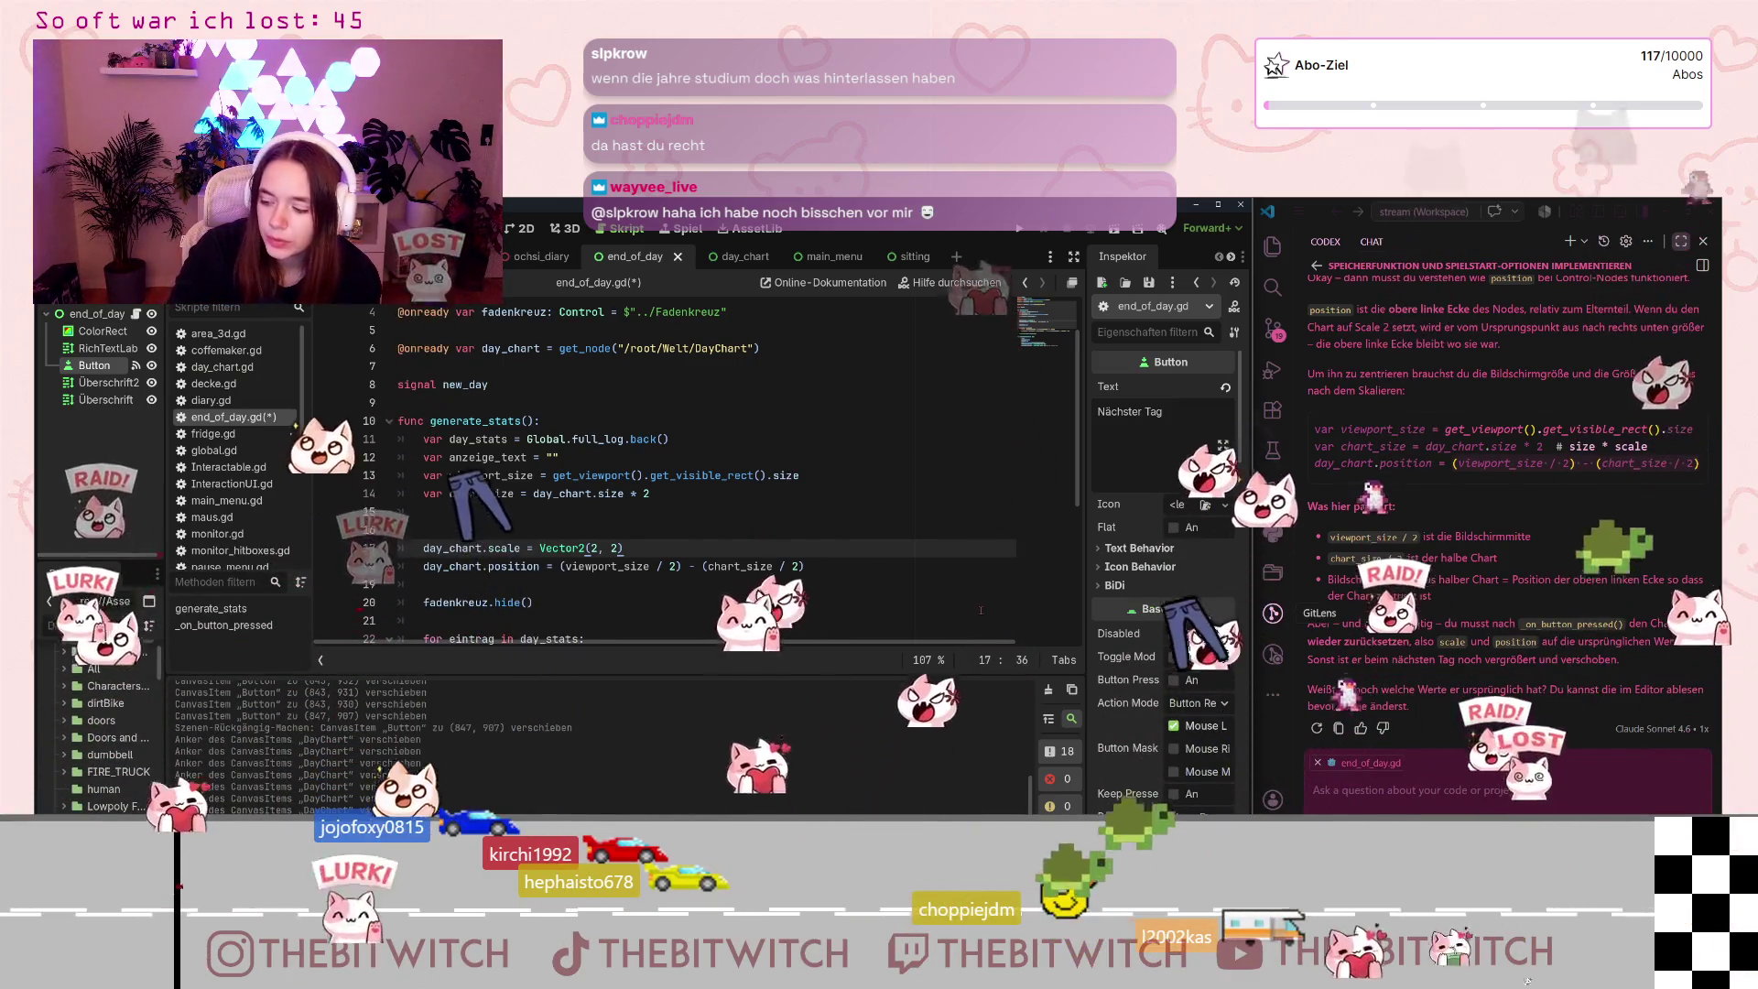
left_click(749, 512)
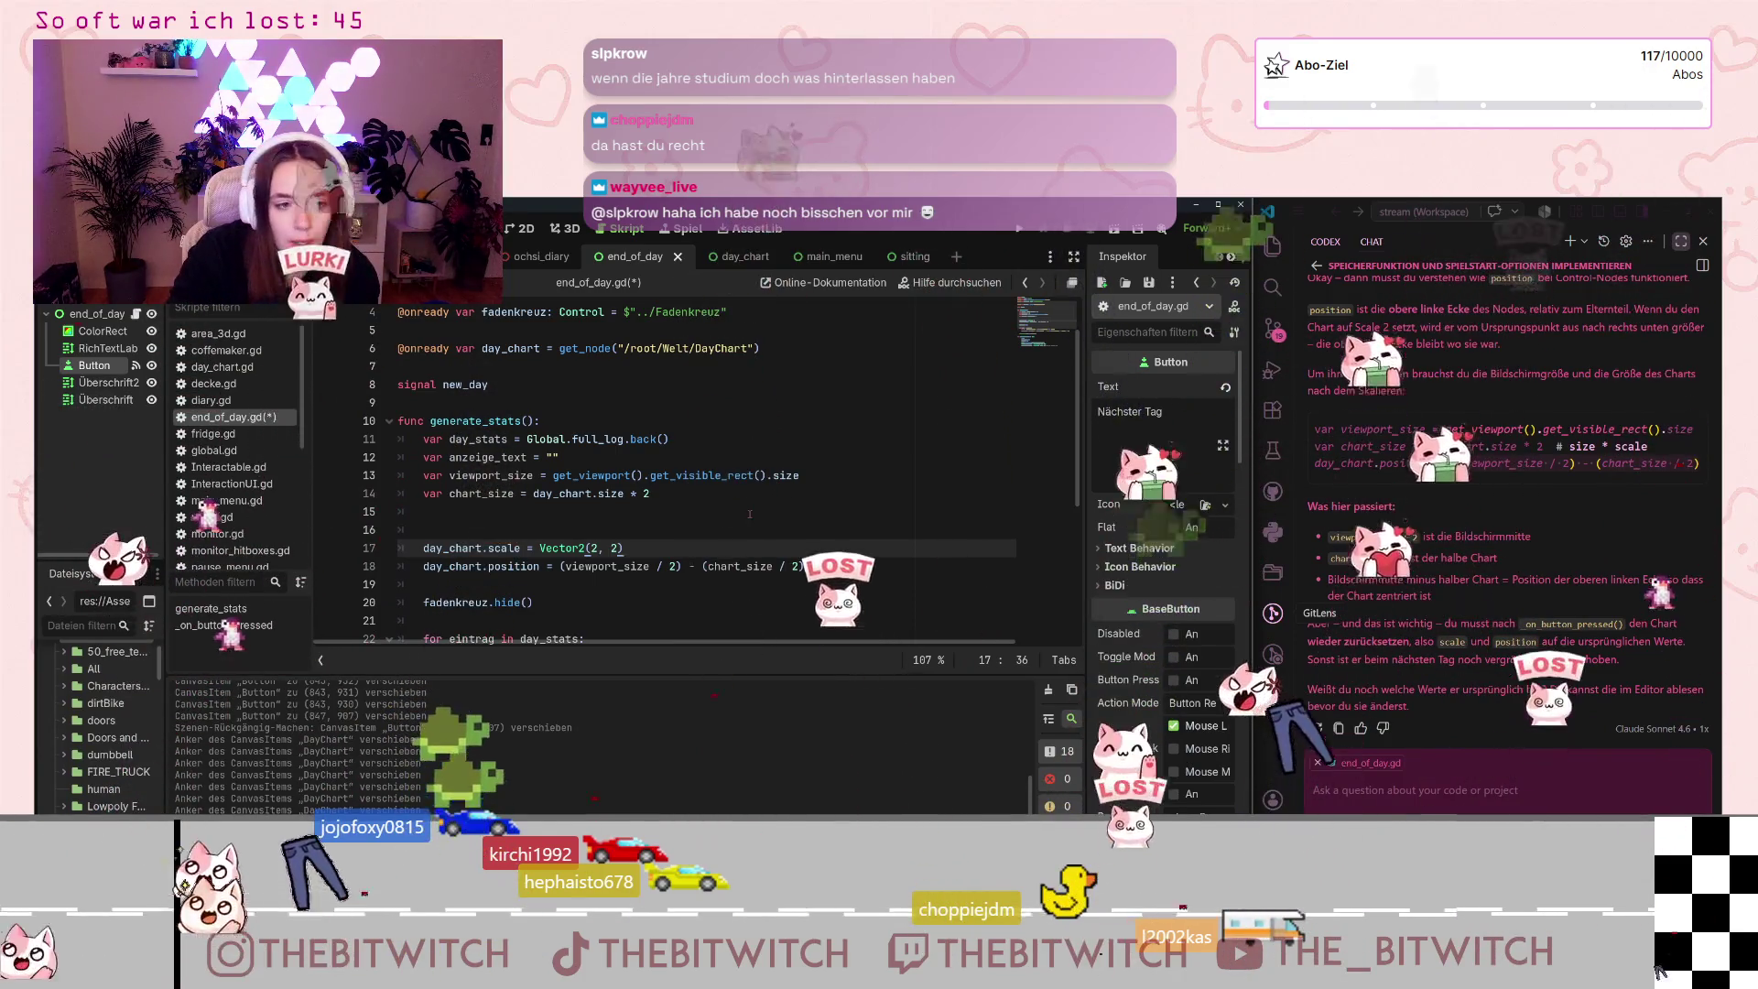
key("ctrl+s")
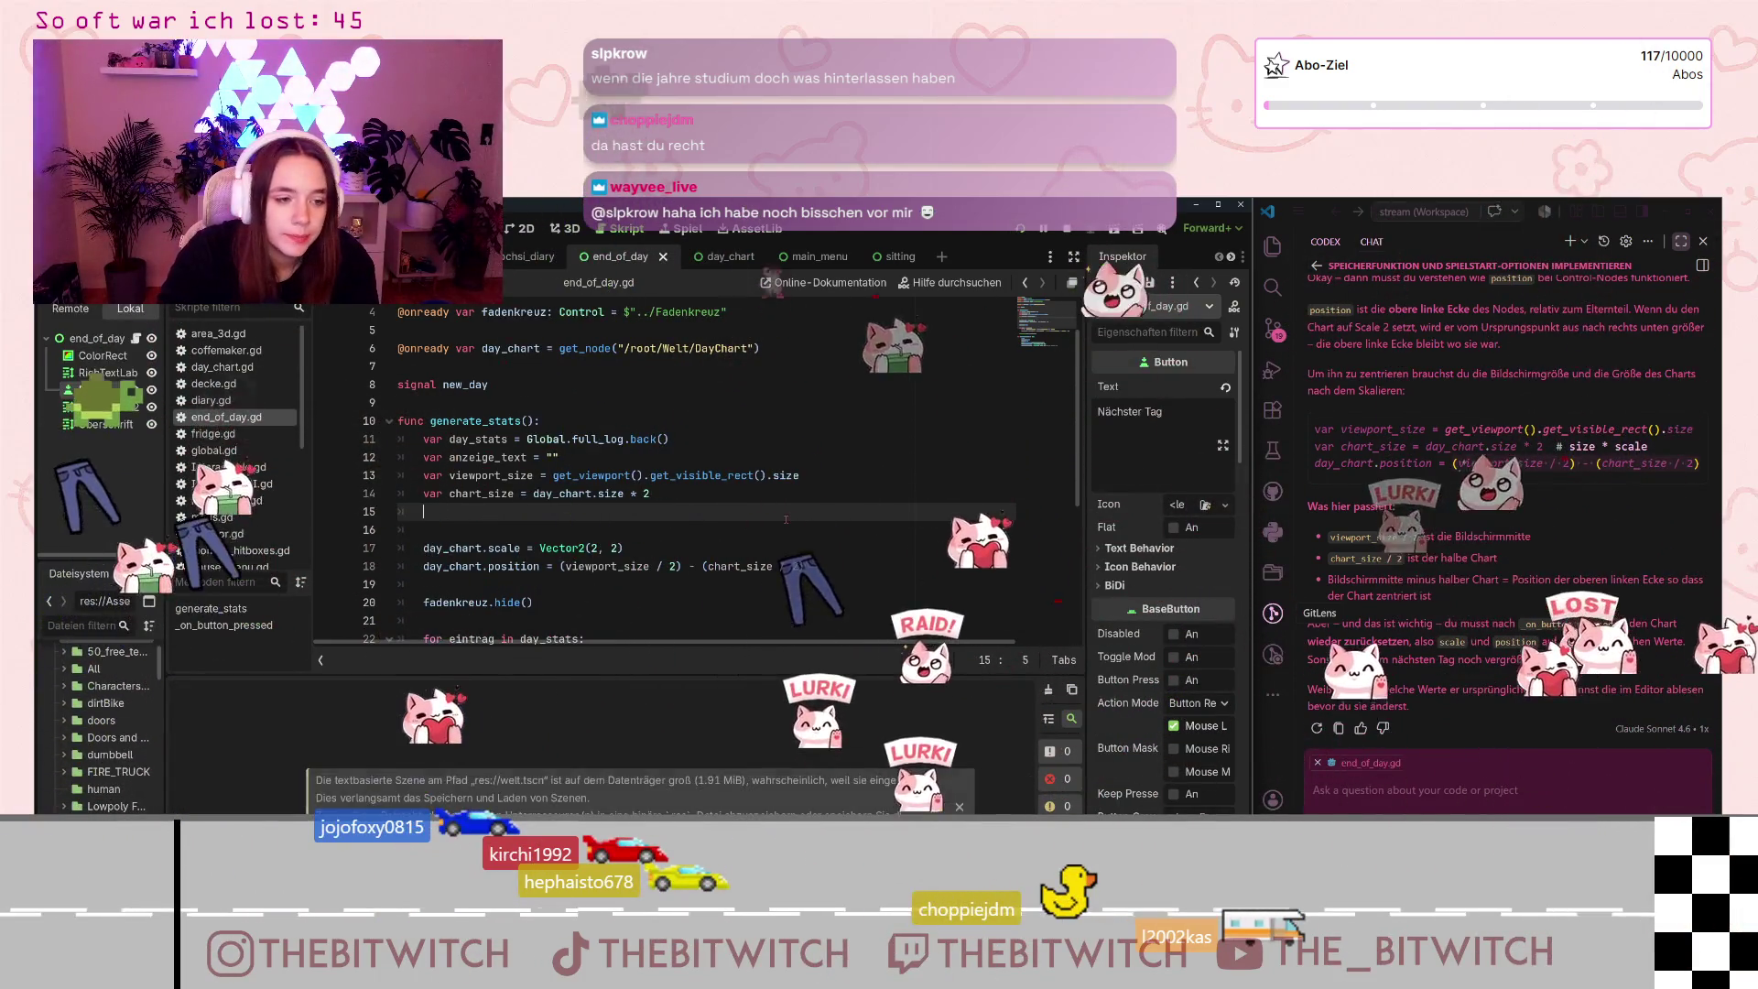
key("F5")
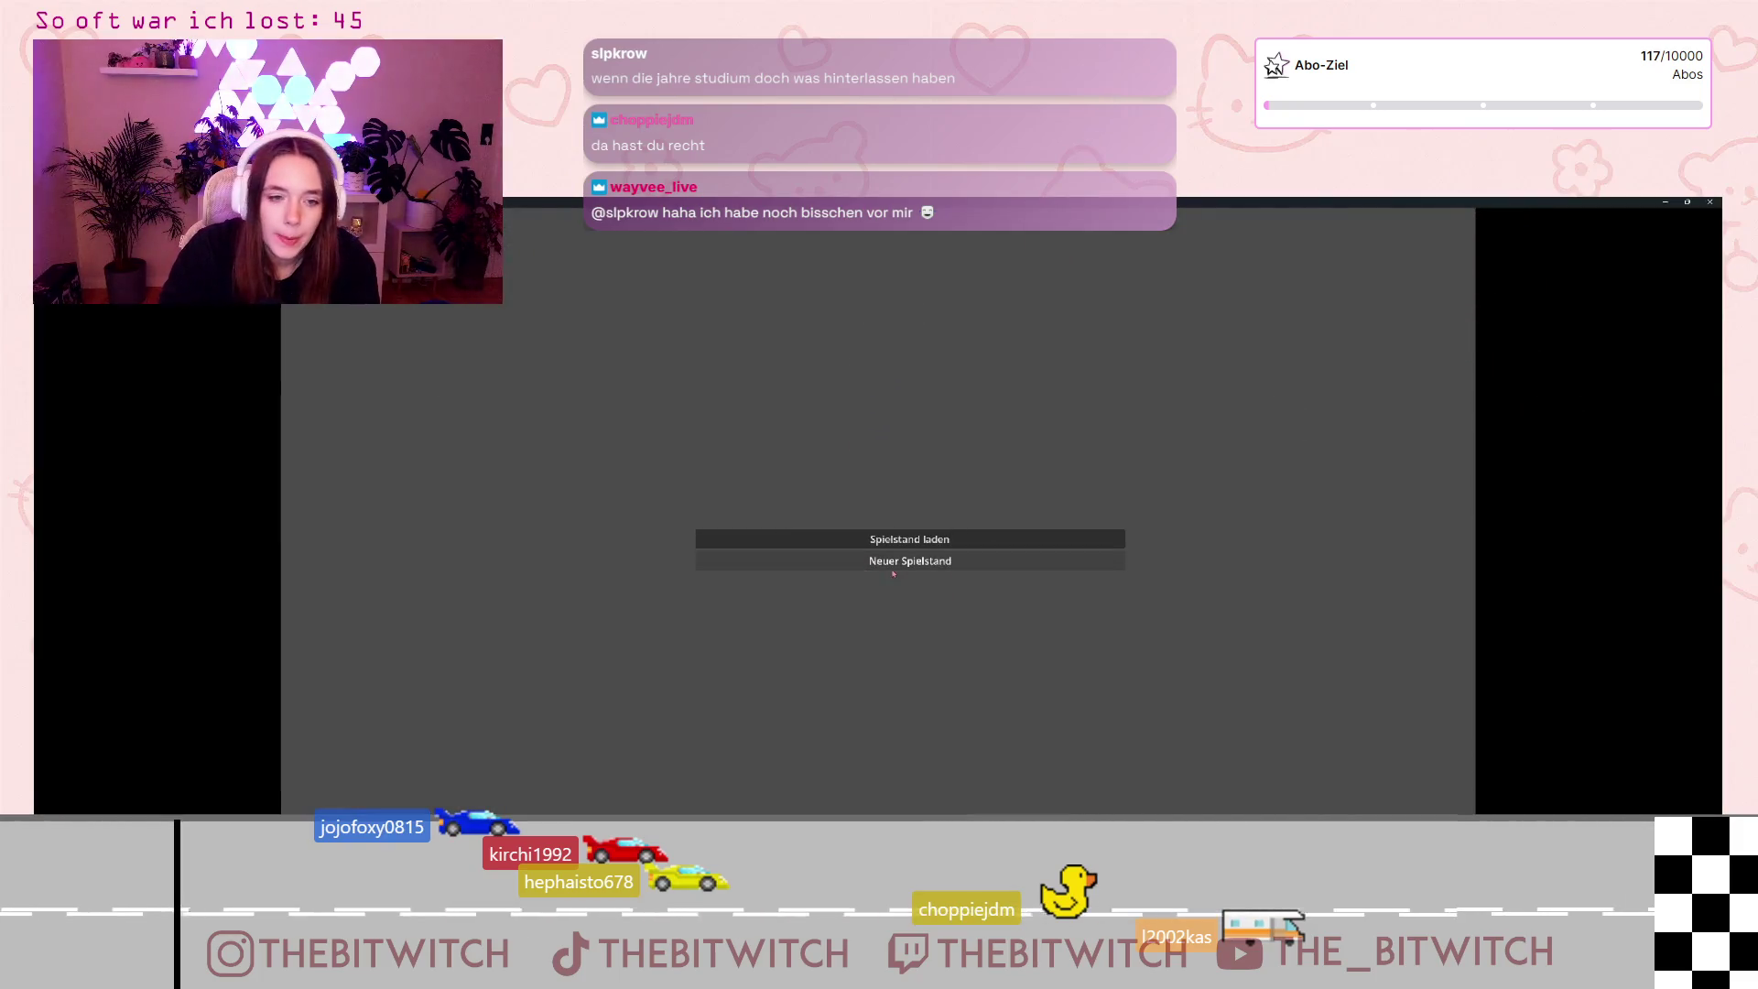
Step: Start a new game, walk to the sofa and sleep to end the day, then un-maximize the game window
left_click(899, 568)
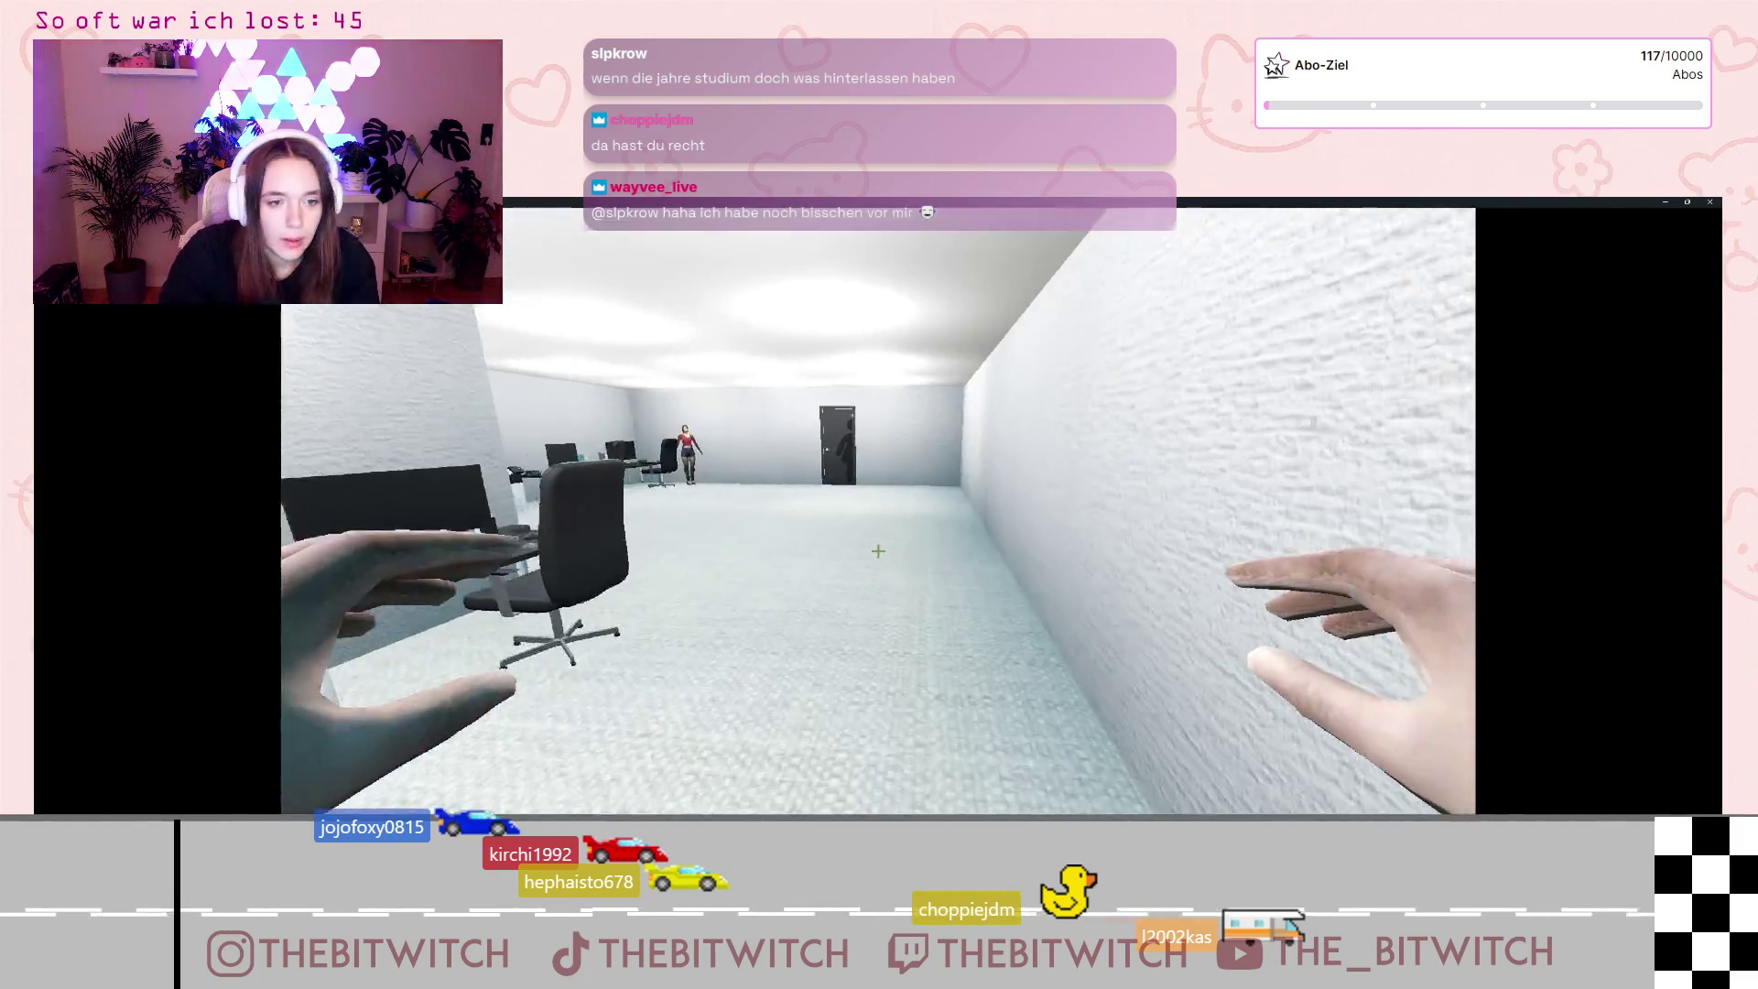
key("w")
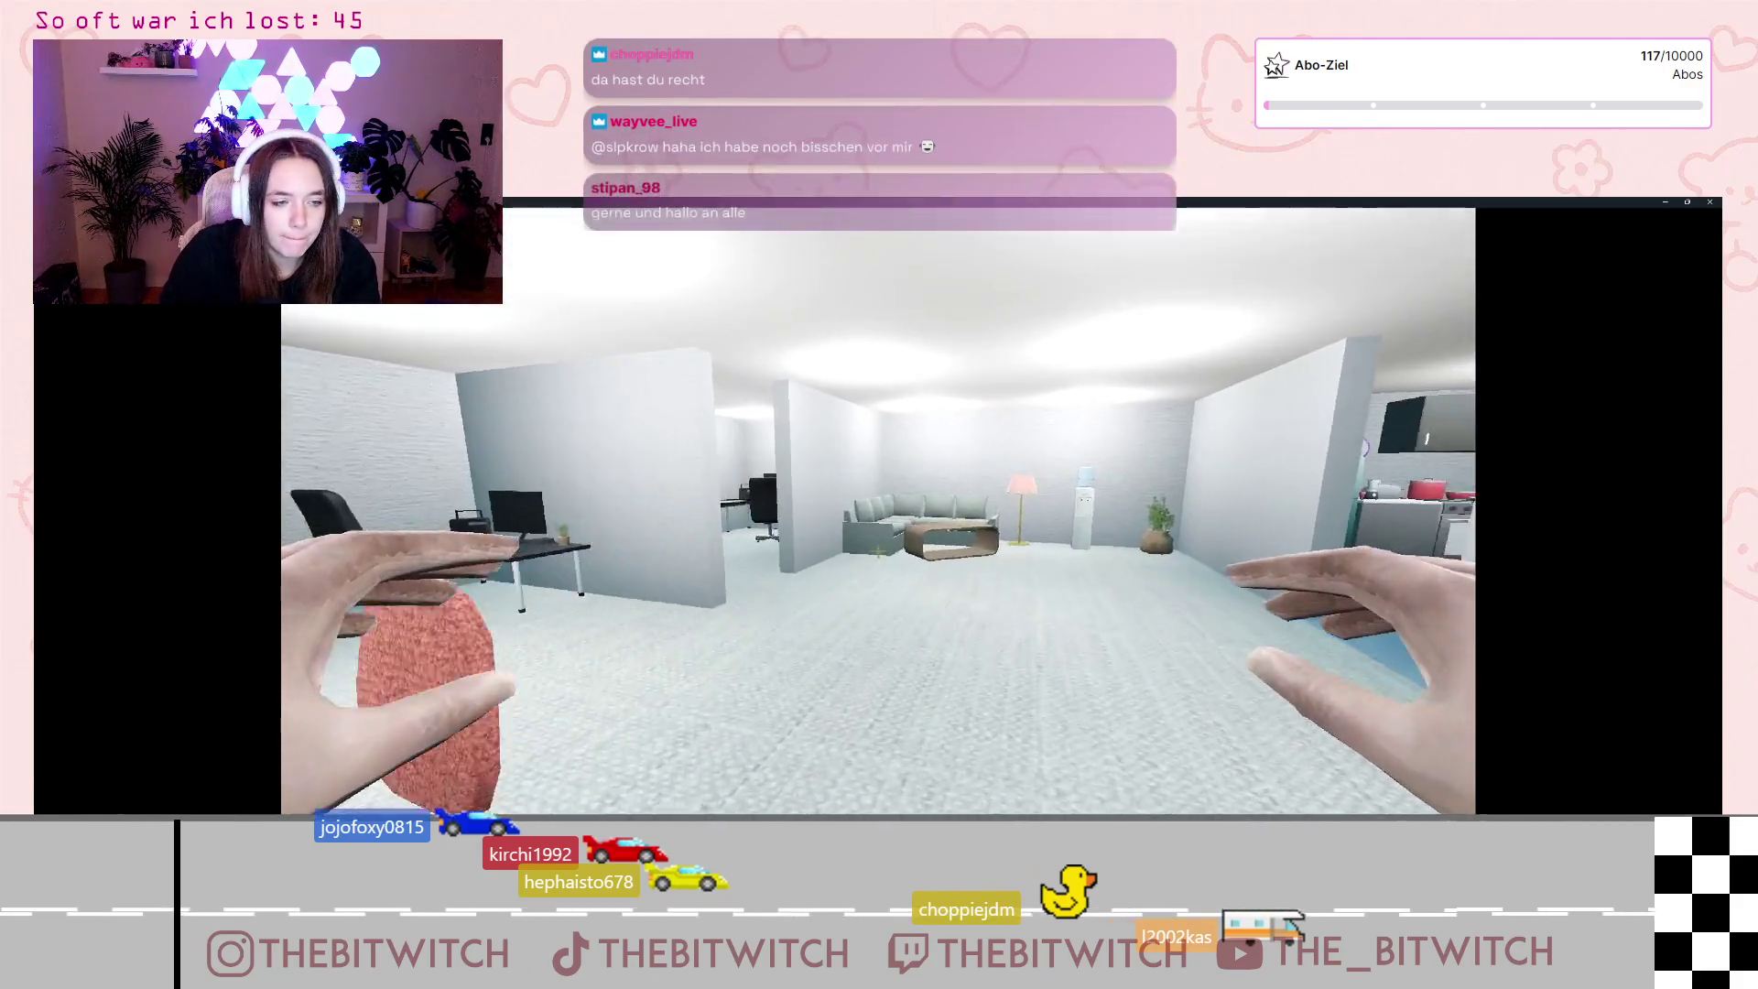
key("w")
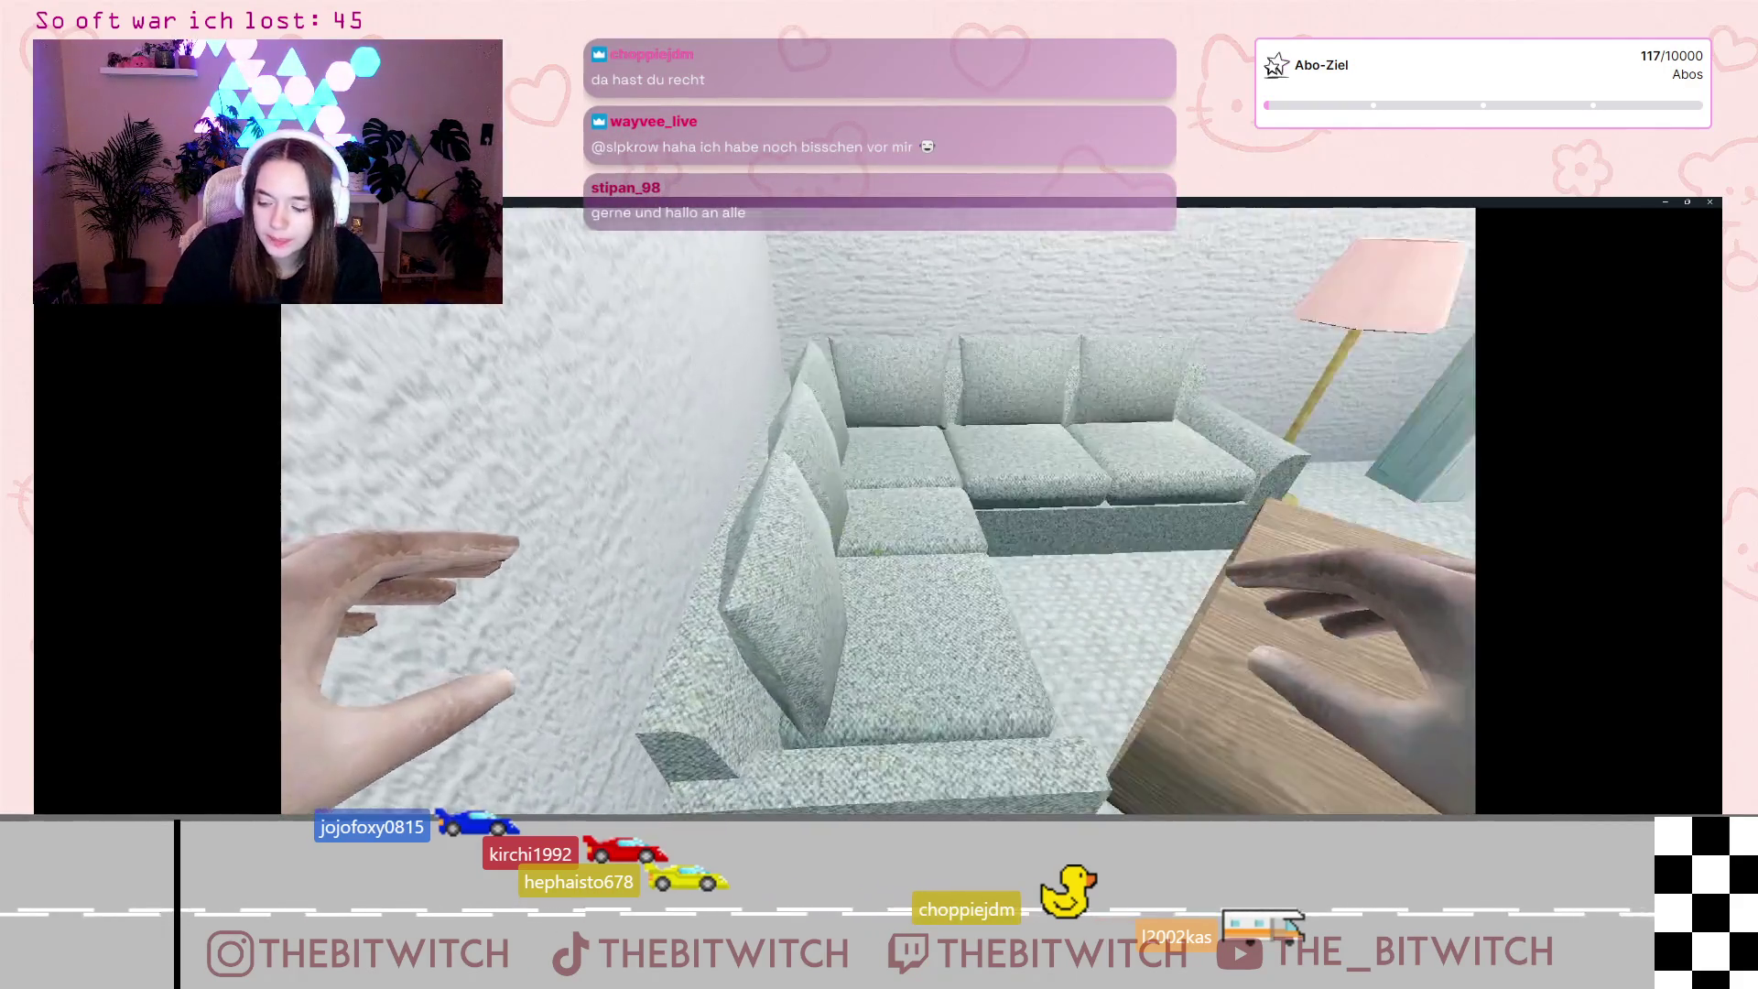
key("e")
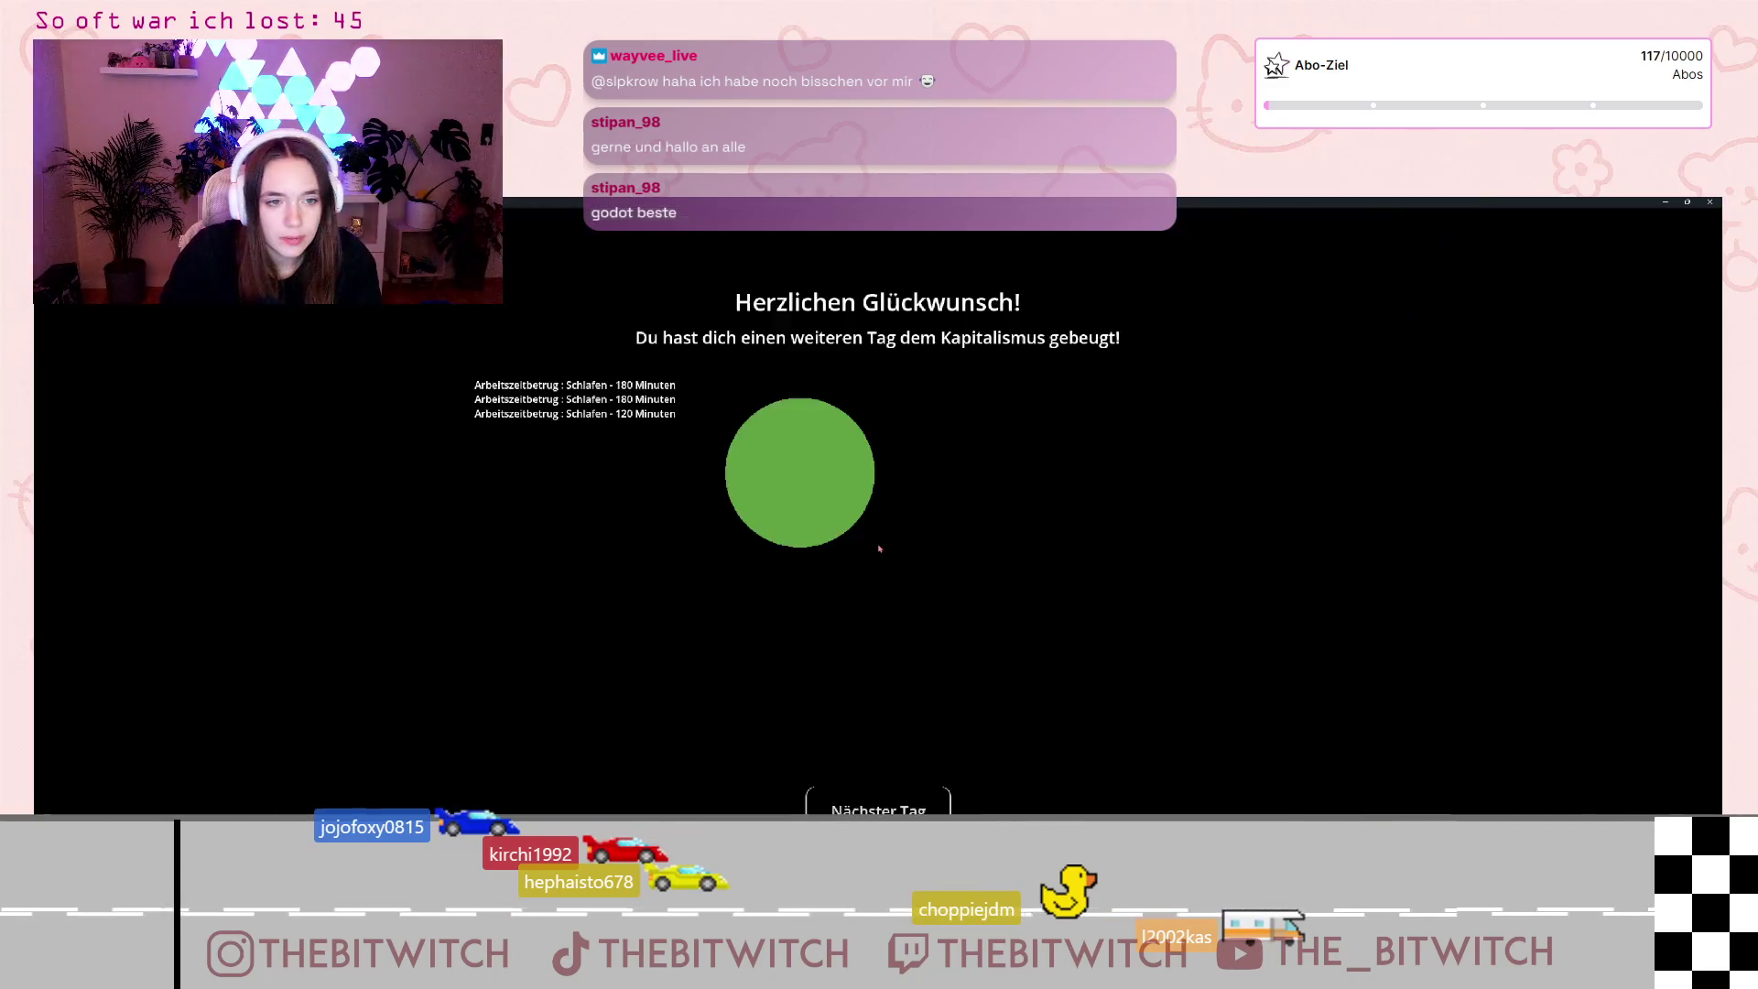
mouse_move(1037, 210)
left_mouse_down()
mouse_move(1032, 228)
mouse_move(1247, 286)
mouse_move(1297, 319)
left_mouse_up()
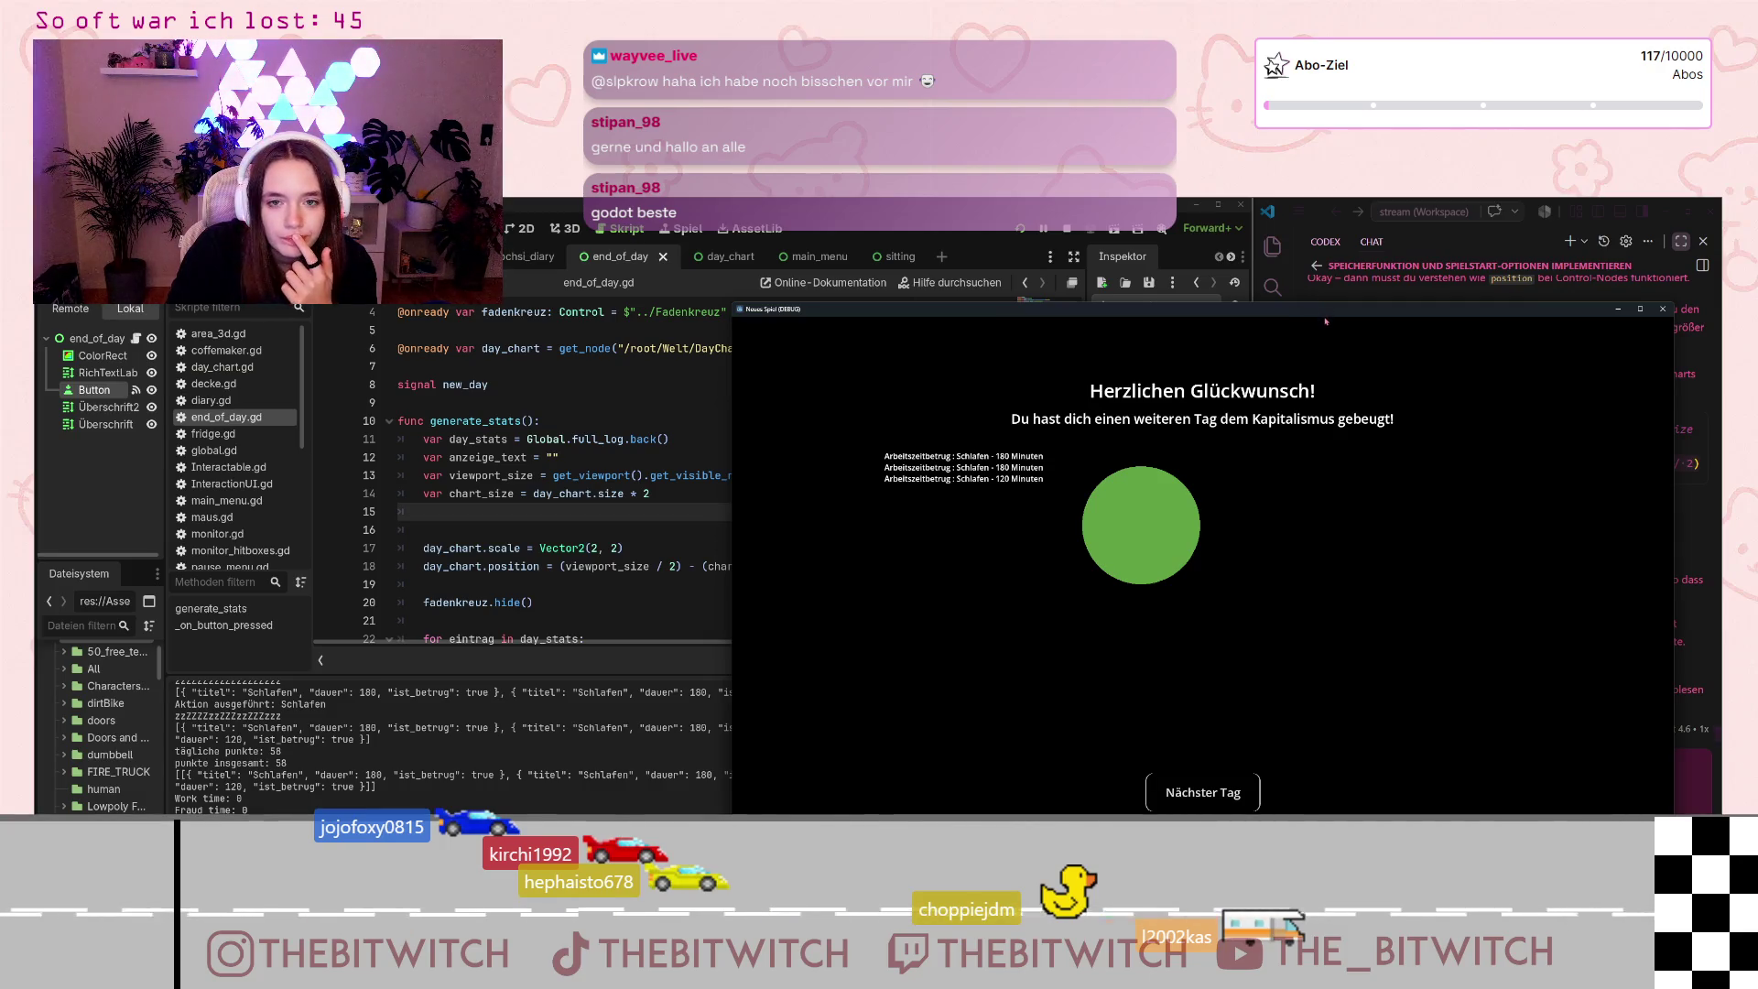
Step: Move the game window further aside and close it to stop the game
mouse_move(1326, 319)
left_mouse_down()
mouse_move(1318, 441)
mouse_move(1473, 492)
mouse_move(1566, 475)
mouse_move(1588, 452)
mouse_move(1600, 341)
mouse_move(1235, 282)
left_mouse_up()
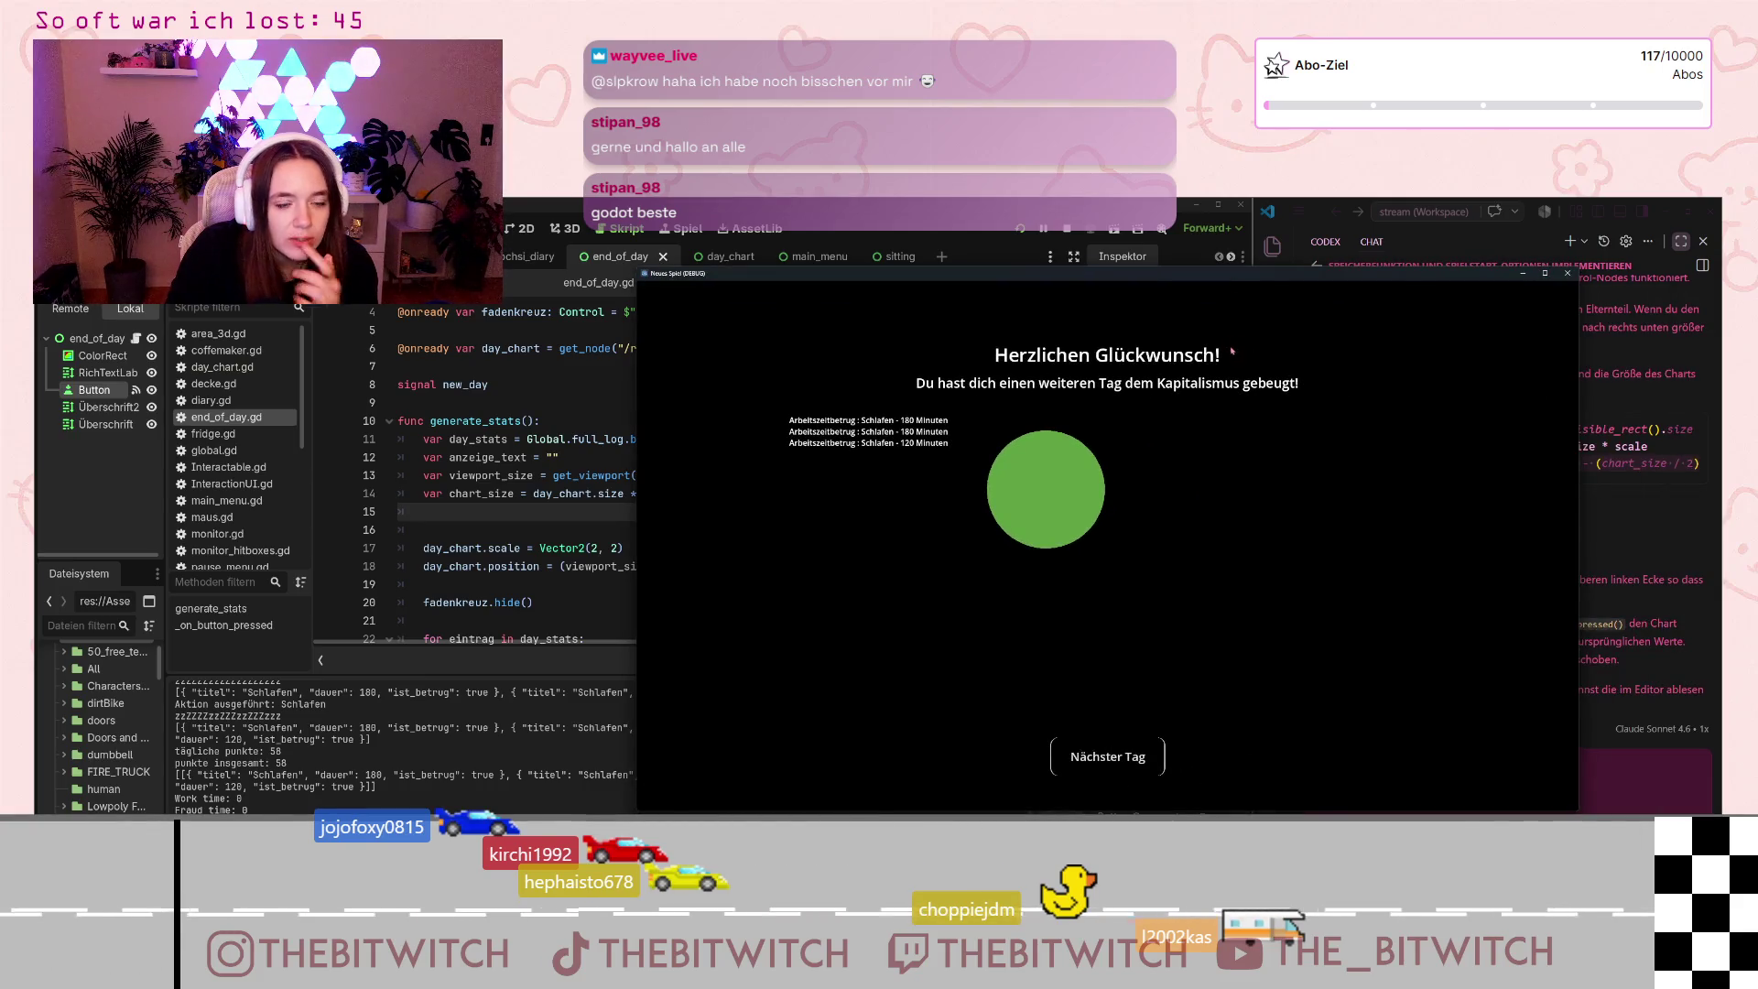
left_click(1567, 273)
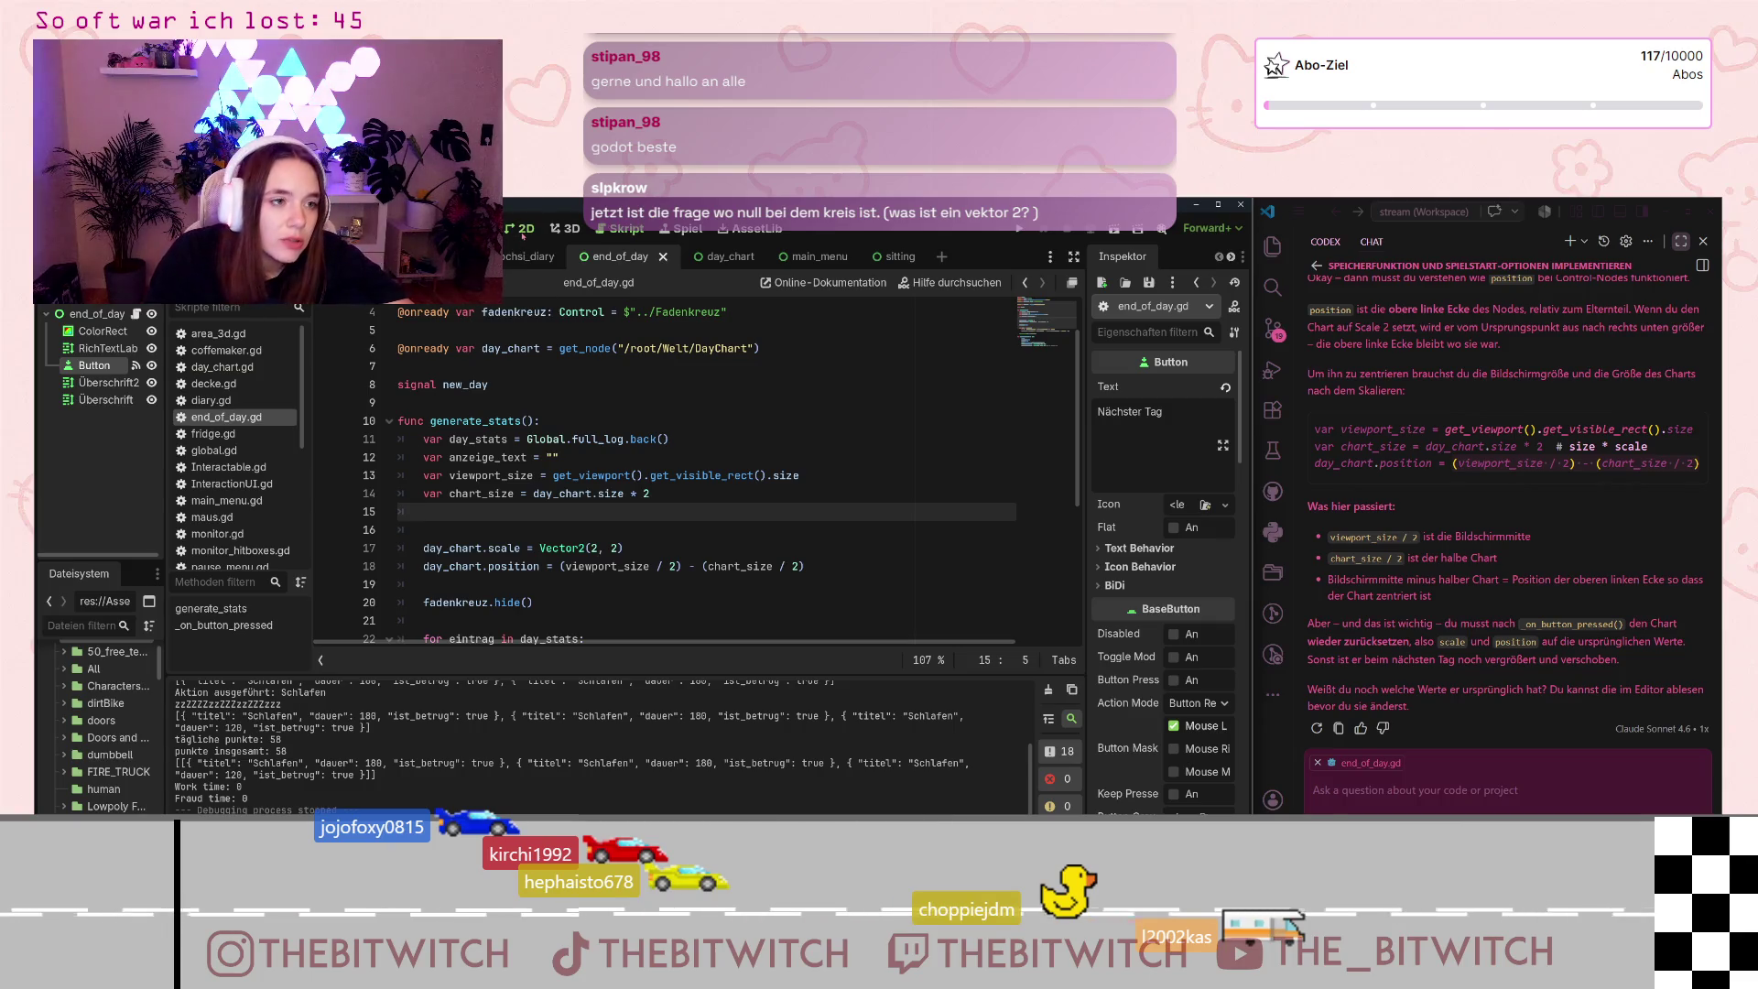
Step: Switch the editor to the 2D workspace with Ctrl+F1 to view the end_of_day scene
key("ctrl+F1")
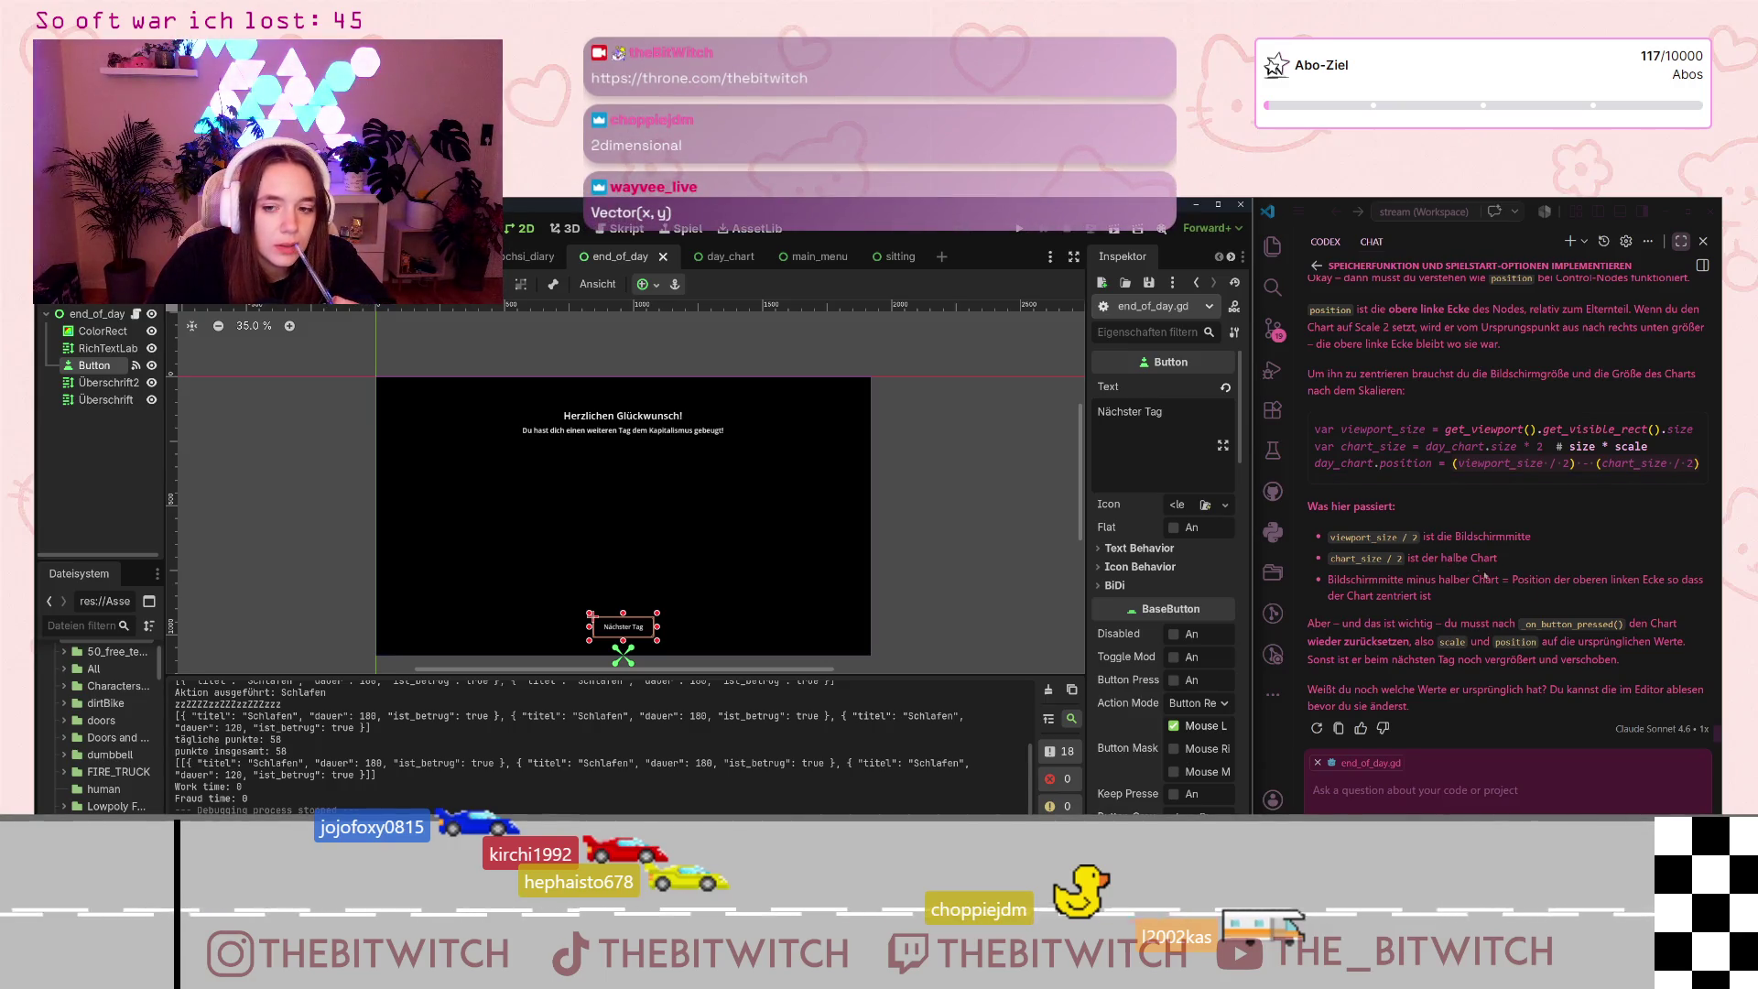
Step: Review the AI chat's explanation of the centred chart position, then reopen the end_of_day.gd script
left_click_drag(1510, 580, 1519, 601)
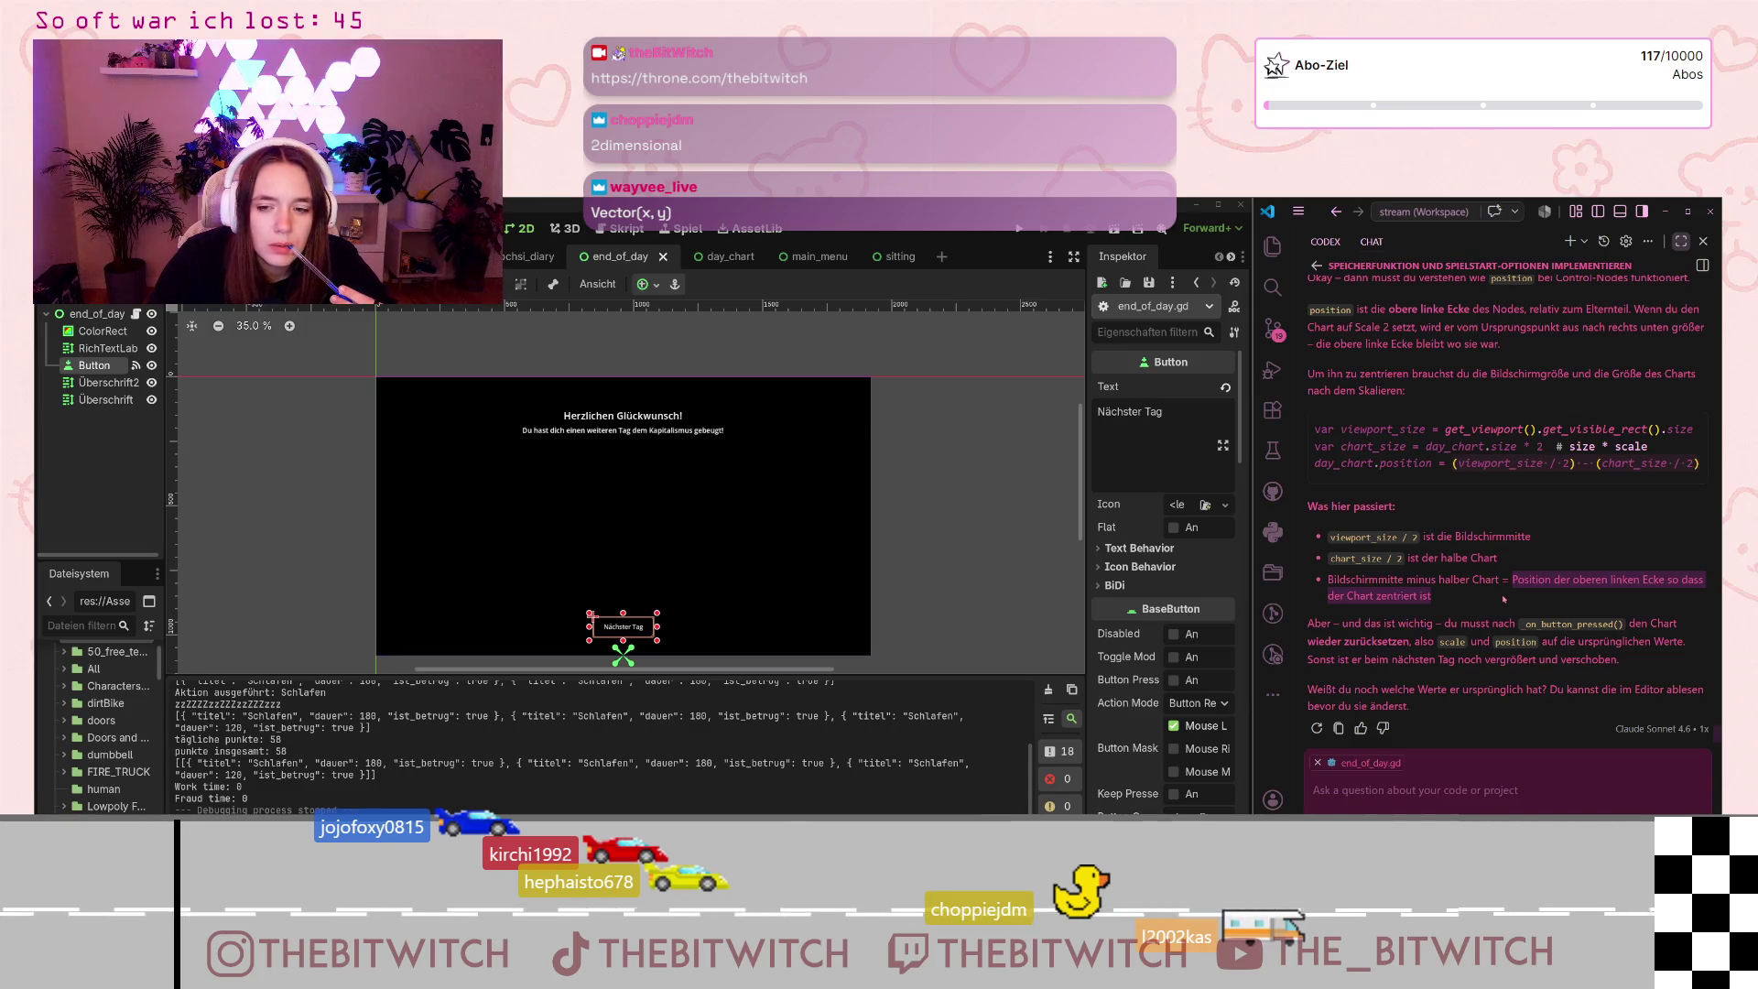
left_click(1503, 596)
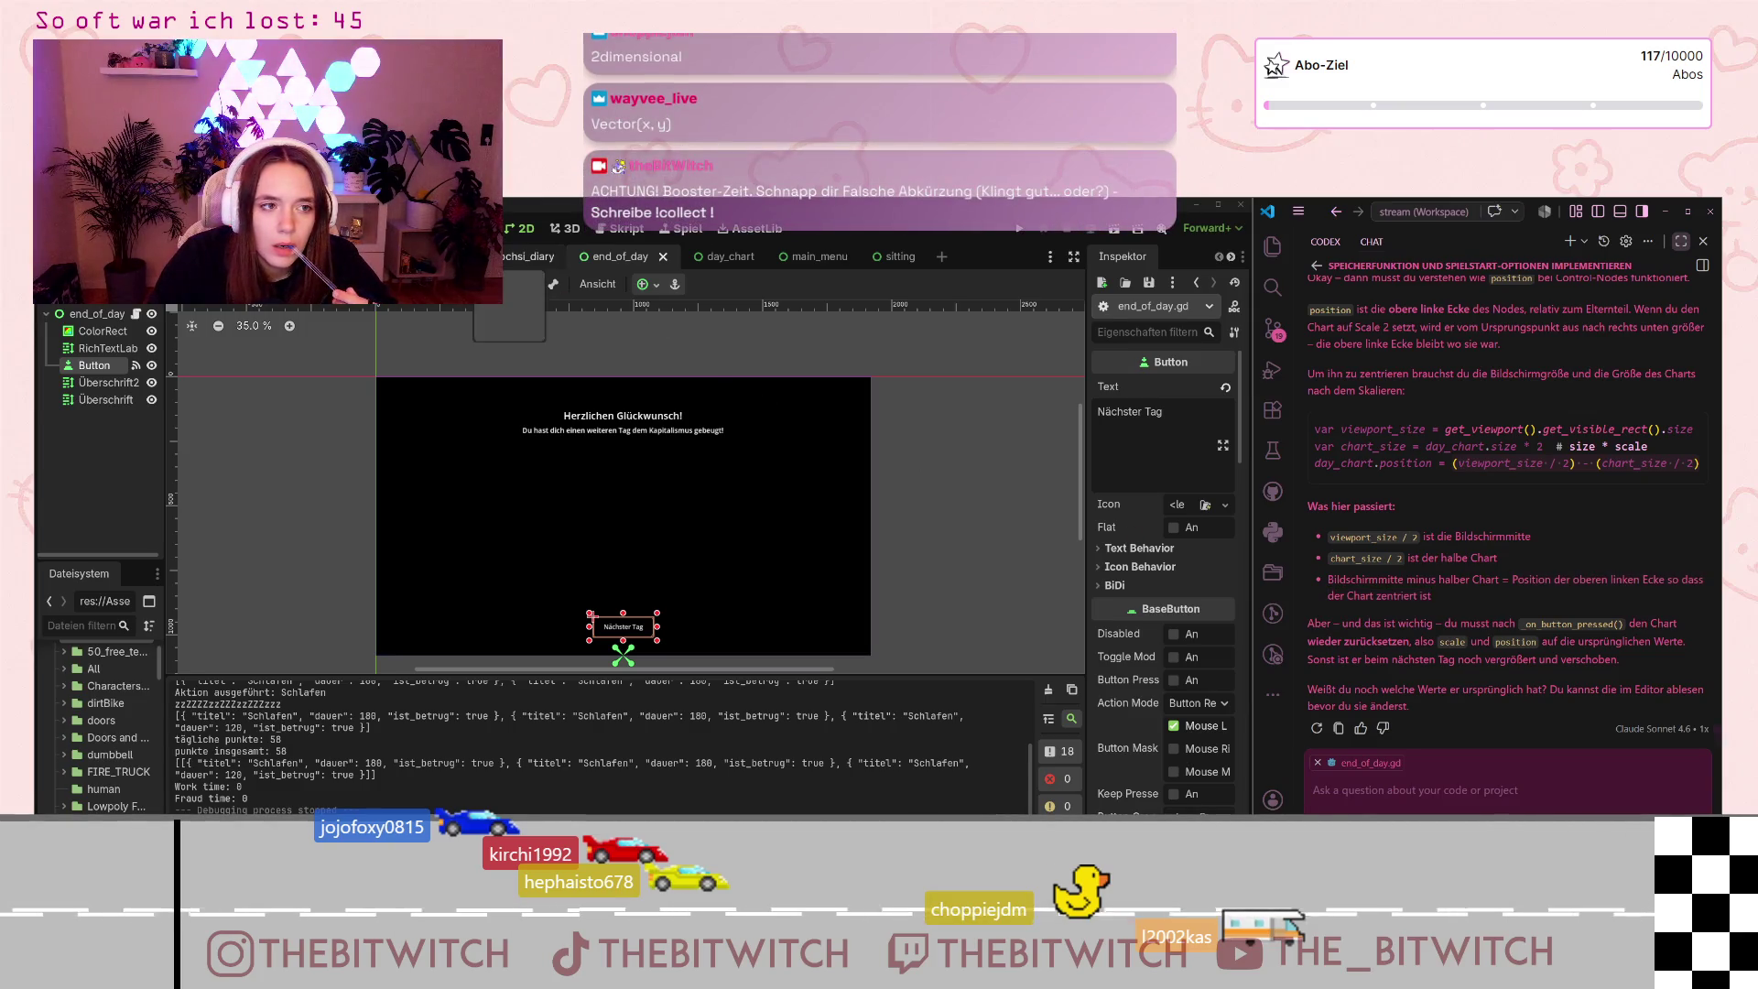
left_click(136, 314)
Step: Change the minus before chart_size / 2 on line 18 to a plus and save the script
left_click(691, 567)
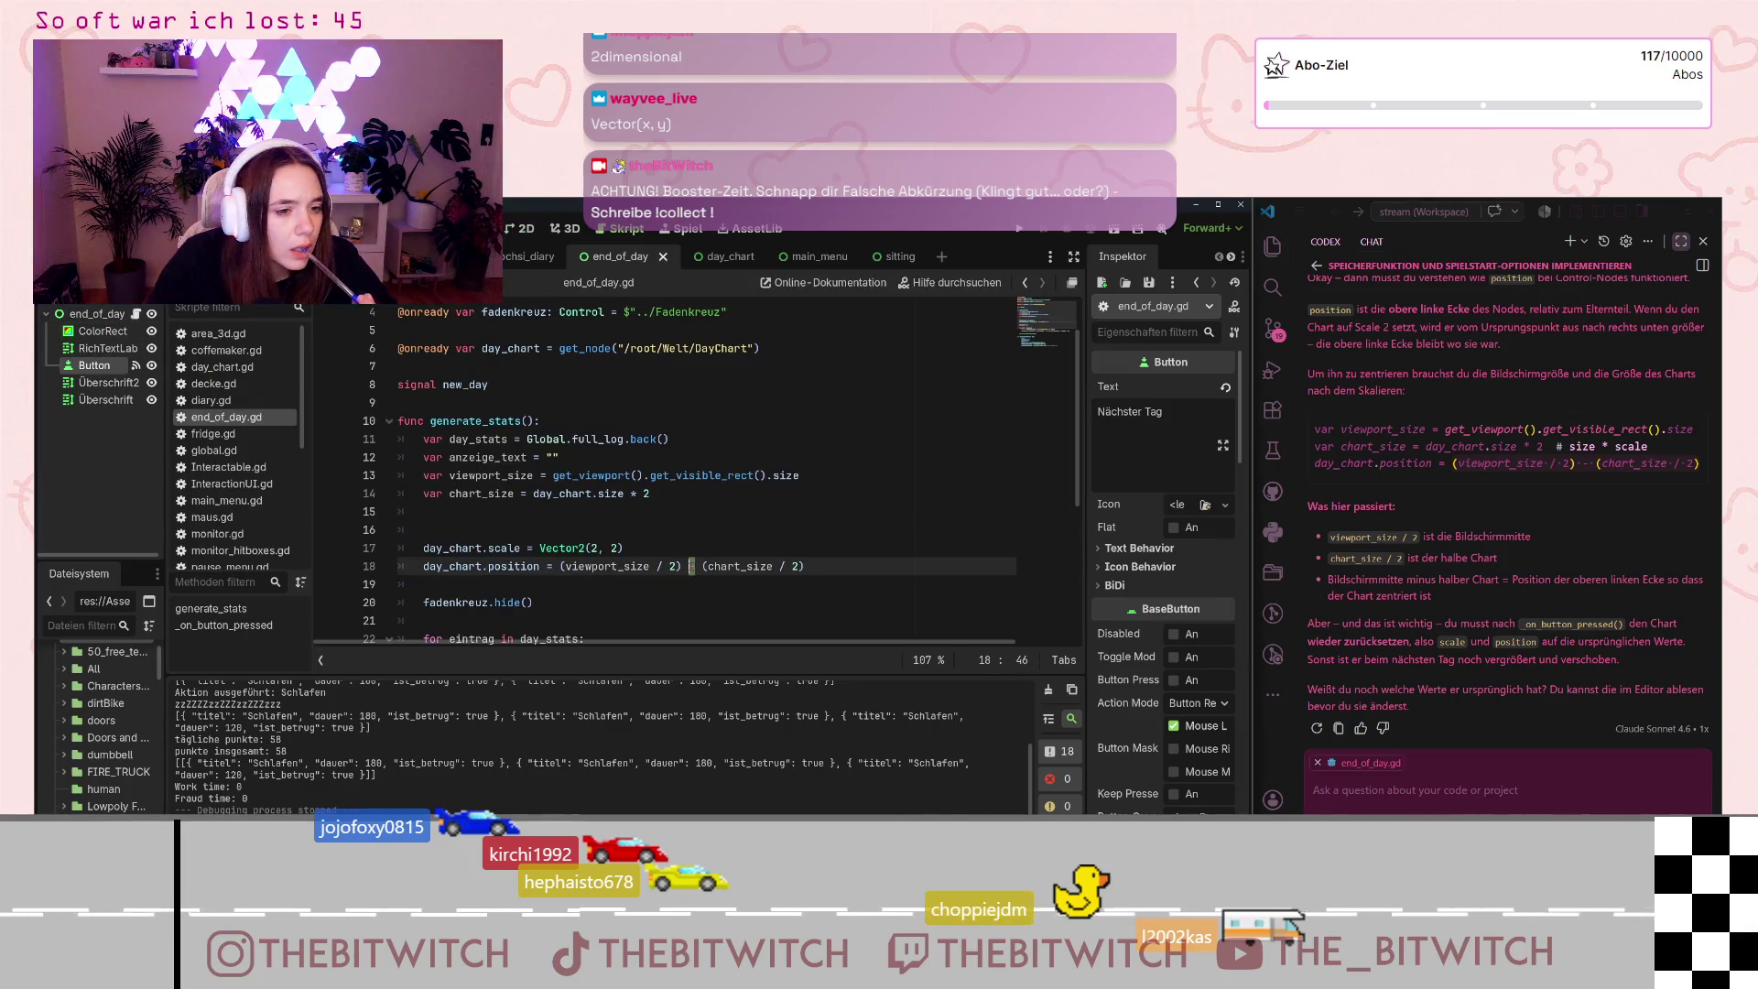
left_click(423, 530)
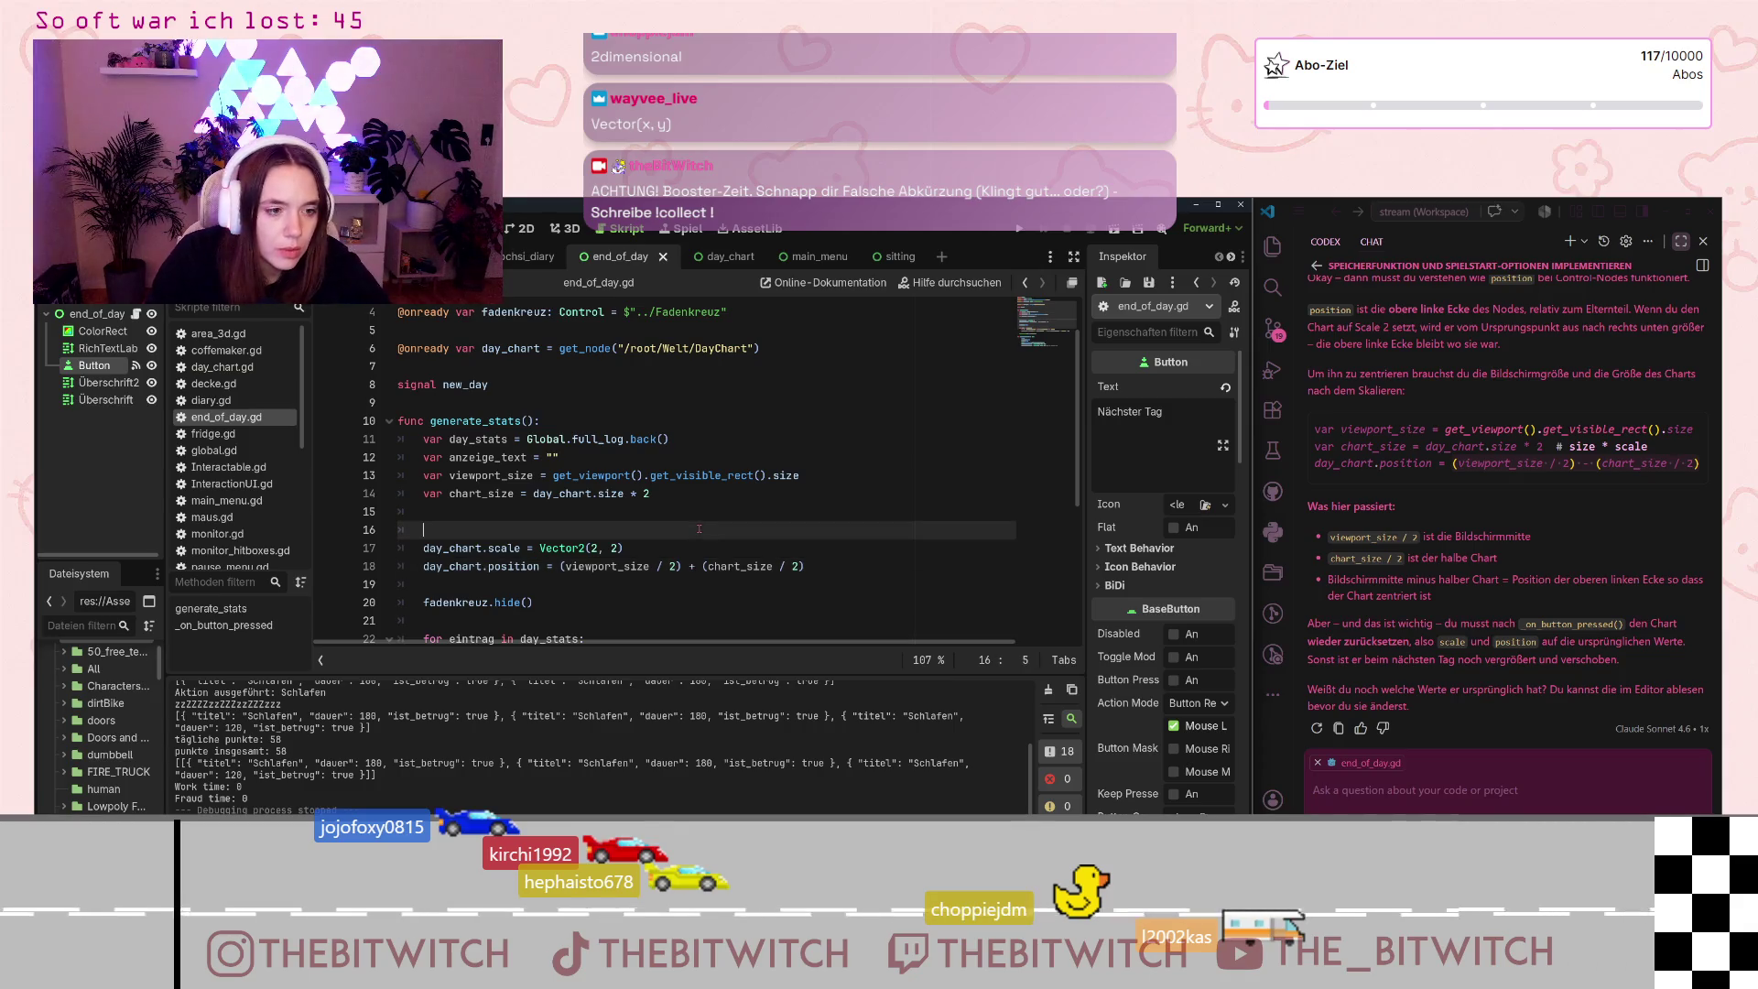
key("ctrl+s")
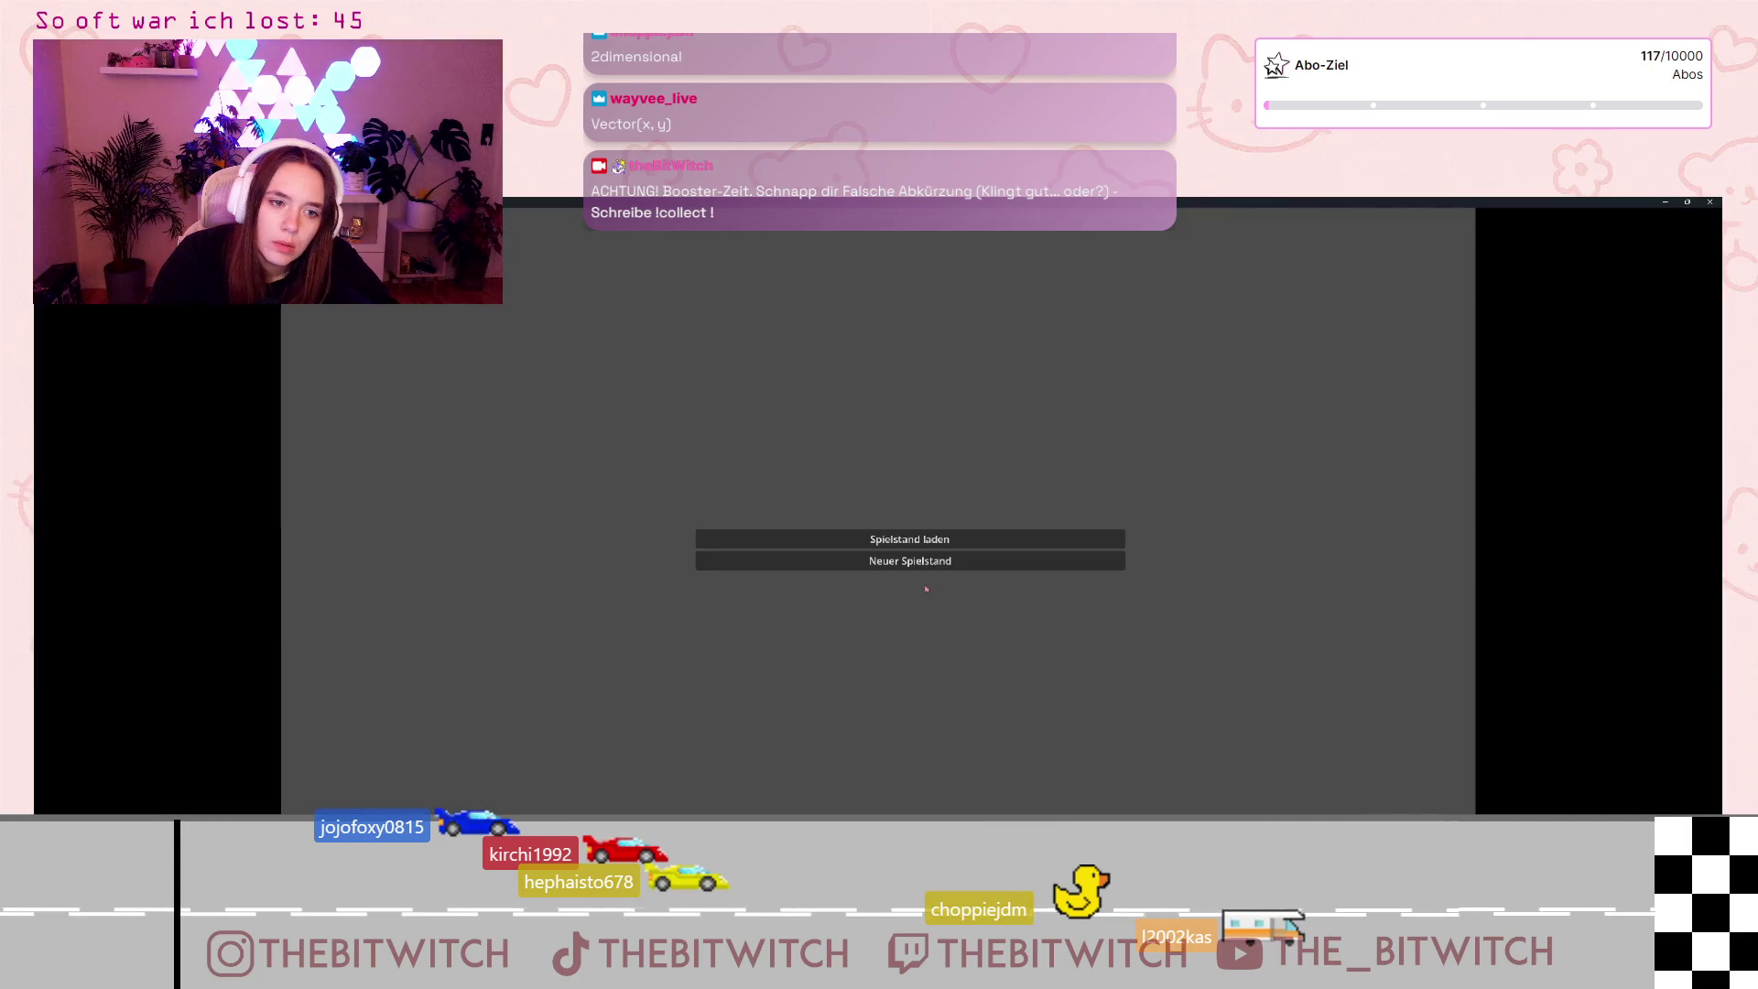
Step: Start a new game, walk to the sofa and sleep to reach the end-of-day screen
left_click(940, 575)
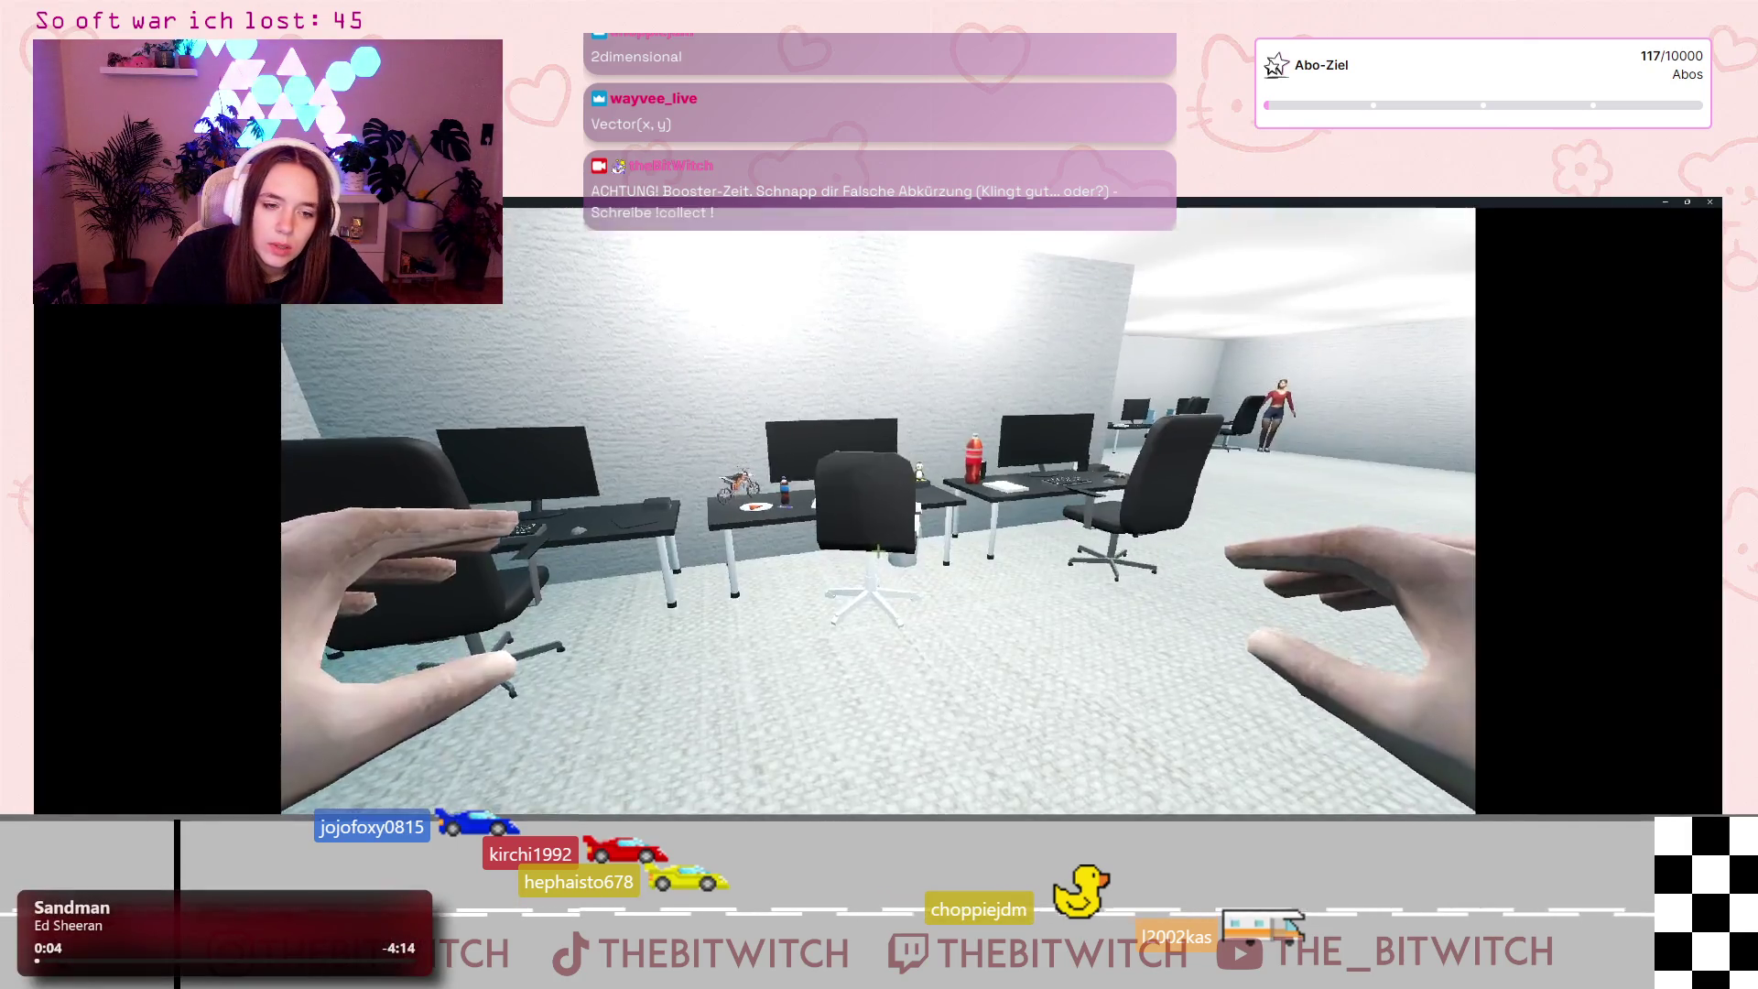
key("w")
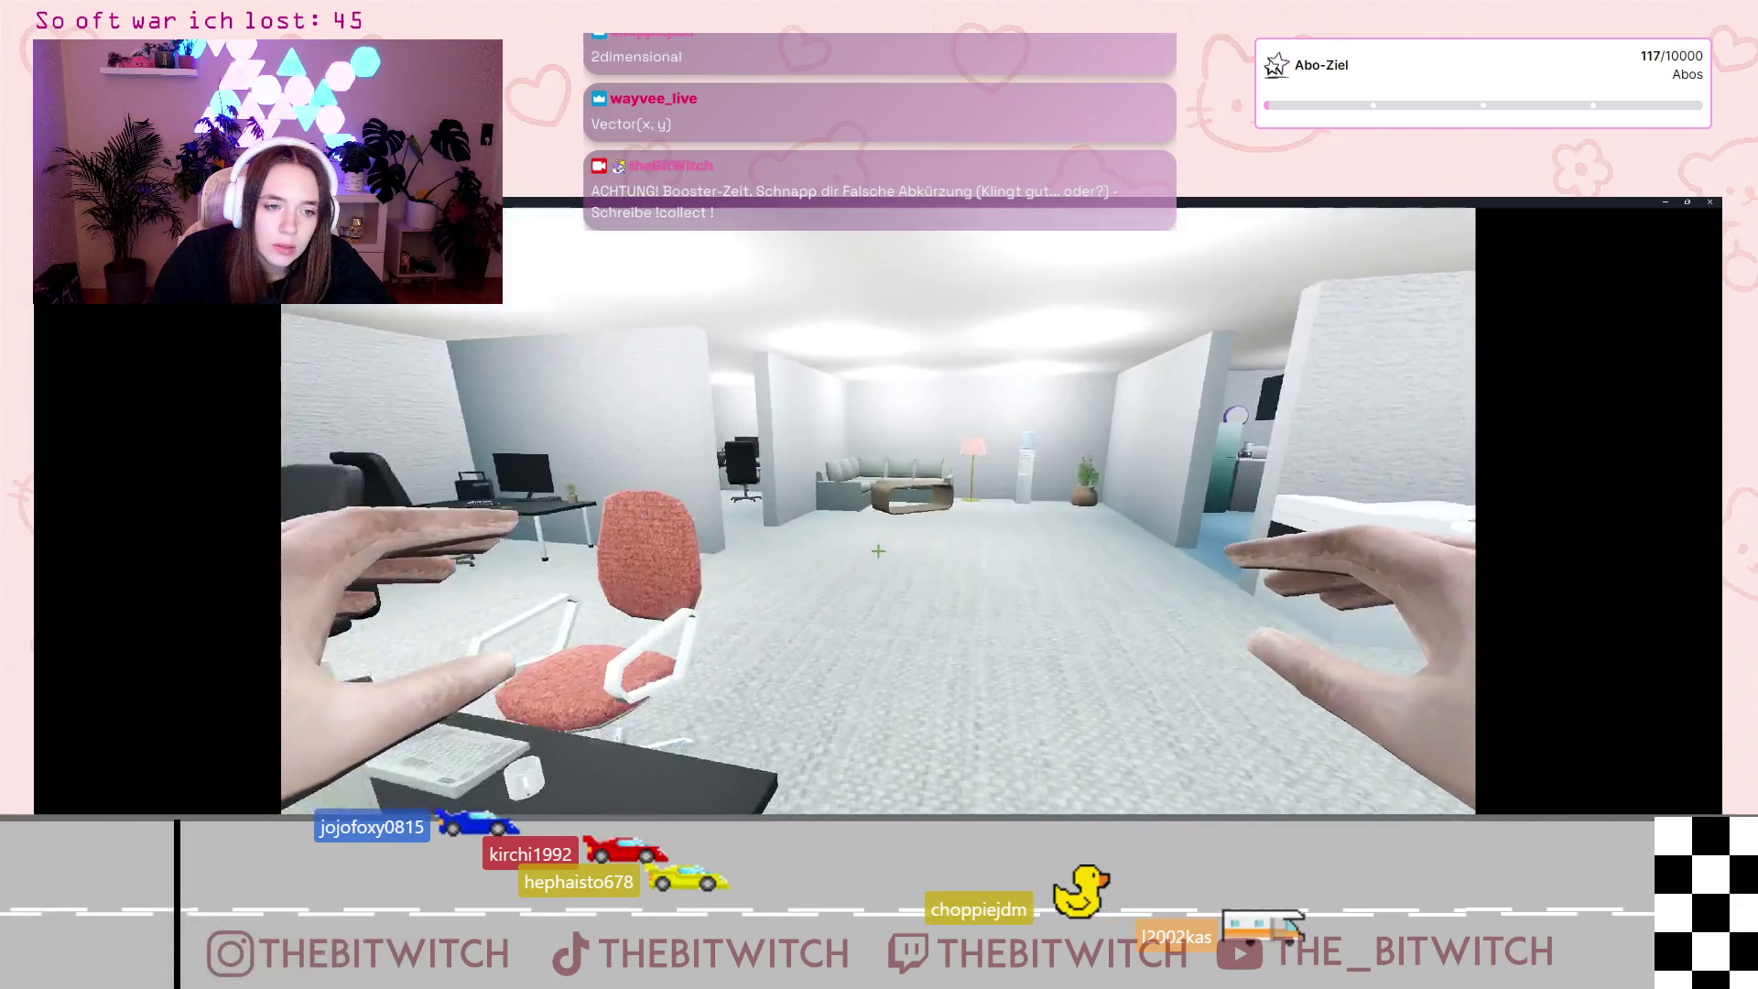
key("w")
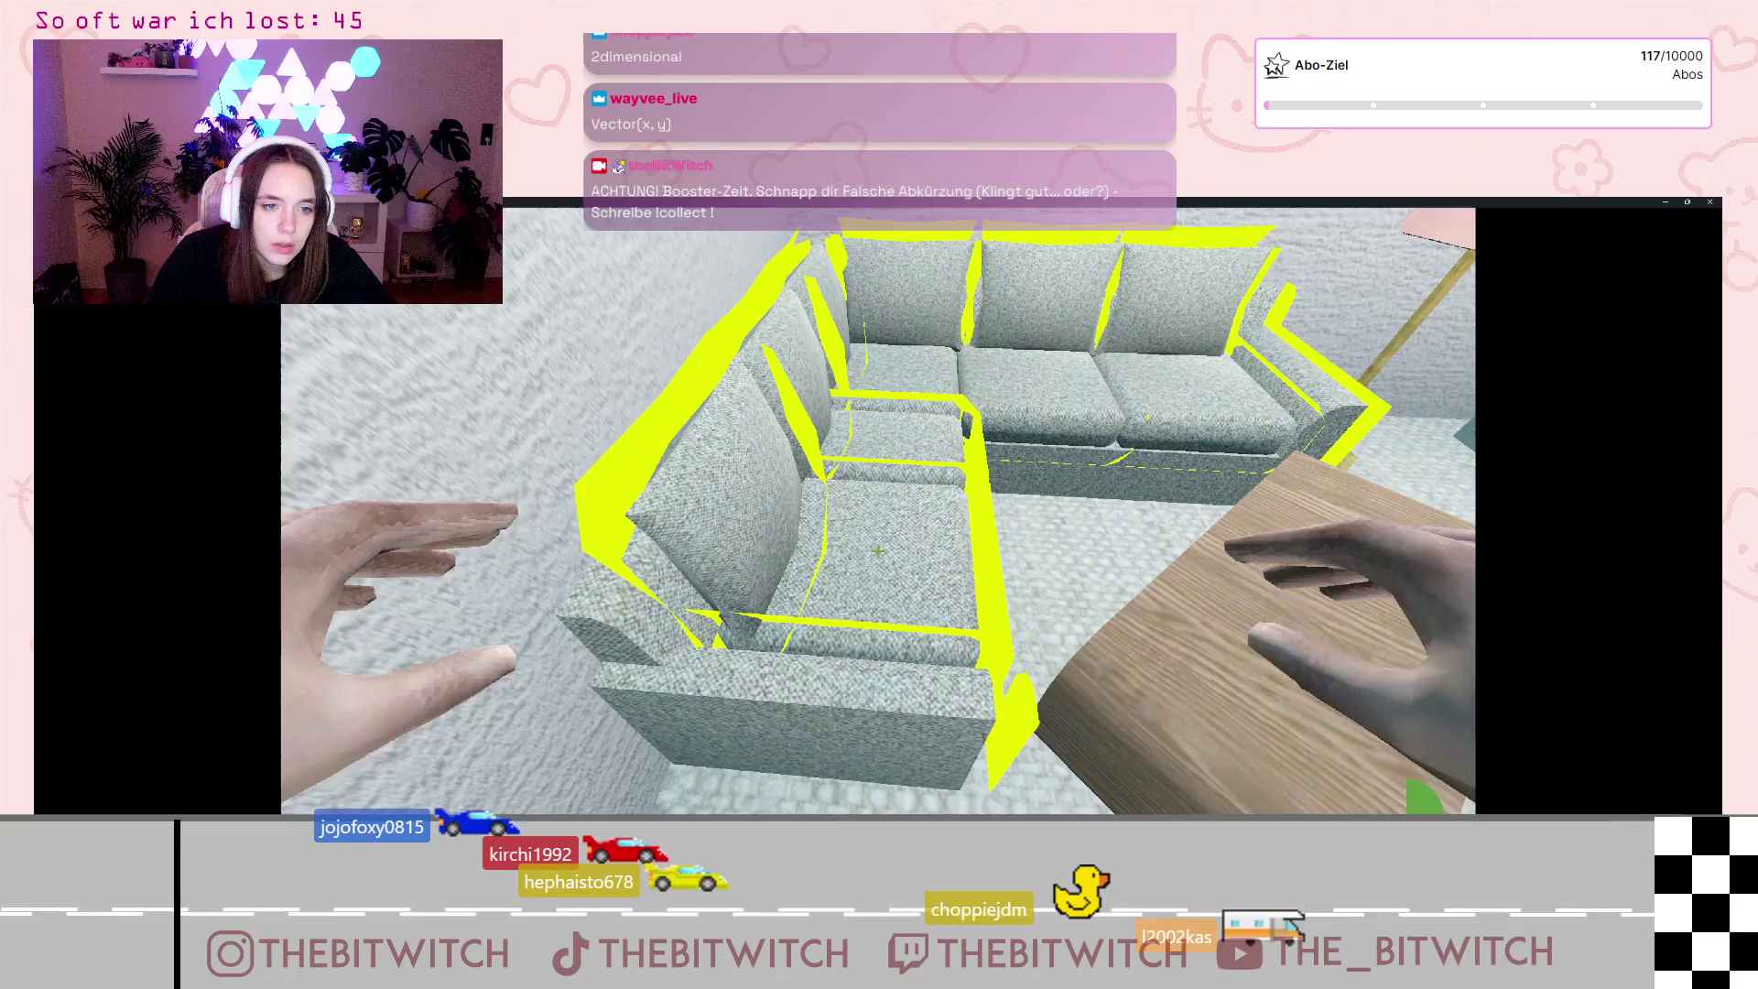
left_click(878, 550)
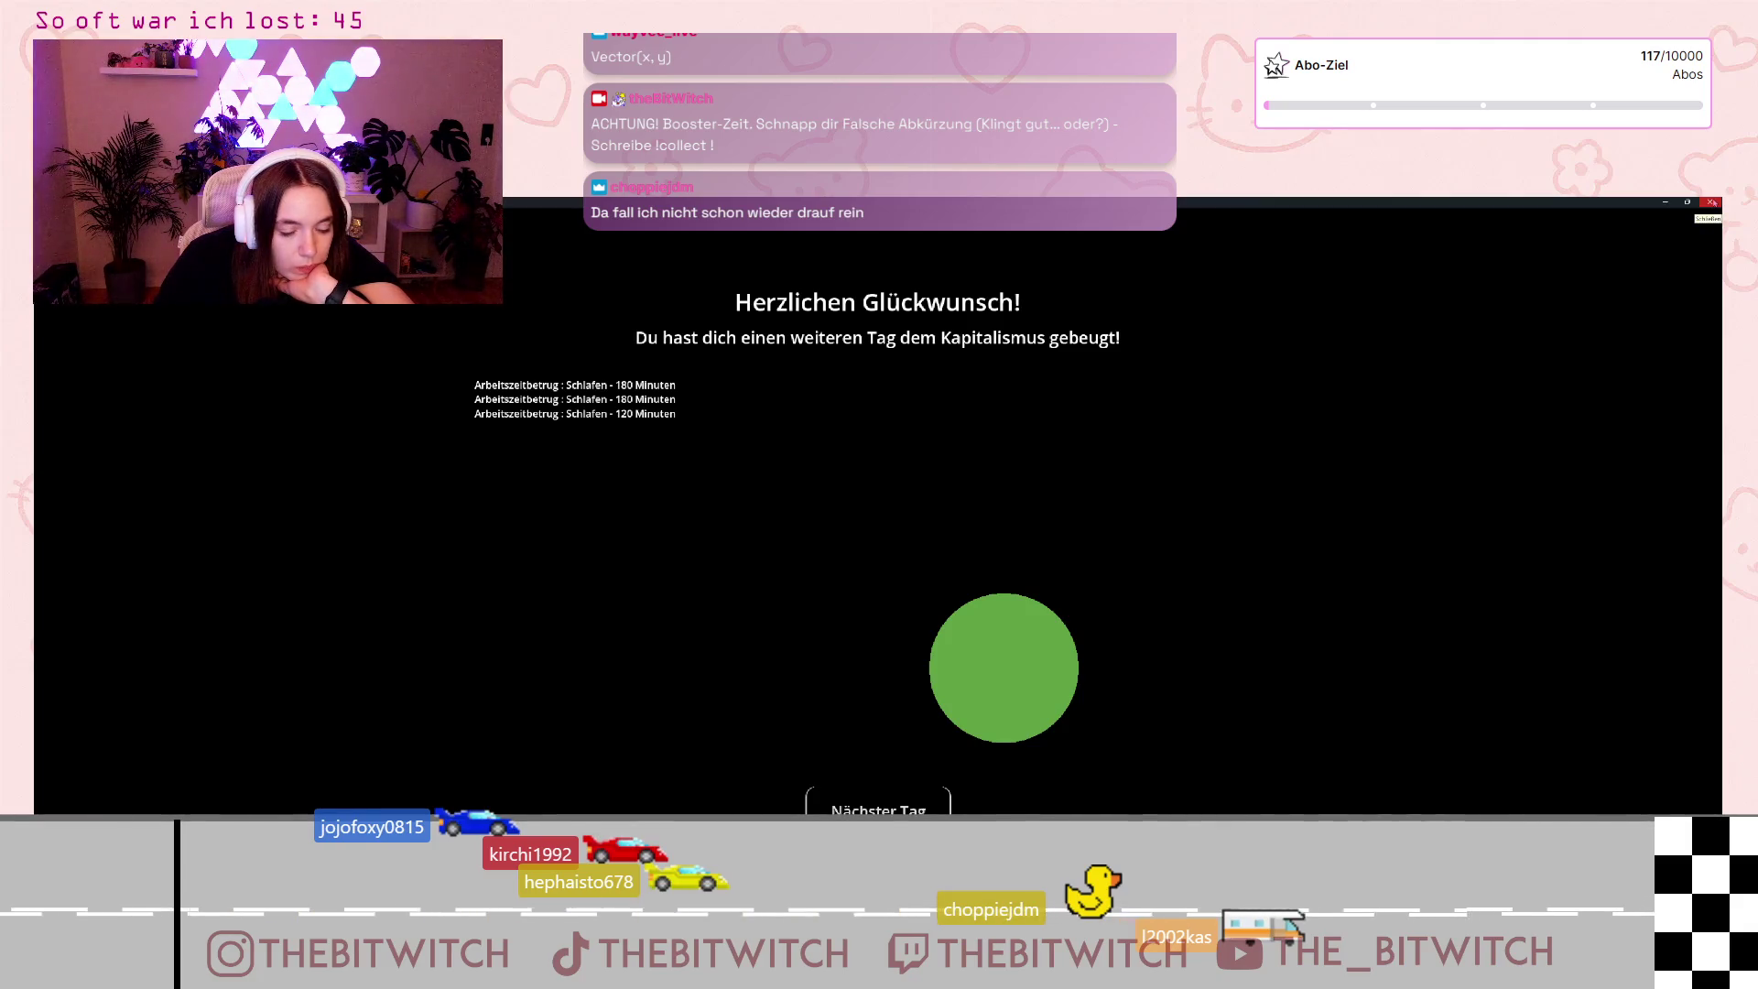
Step: Stop the game and select the DayChart node in the Scene tree
left_click(1710, 202)
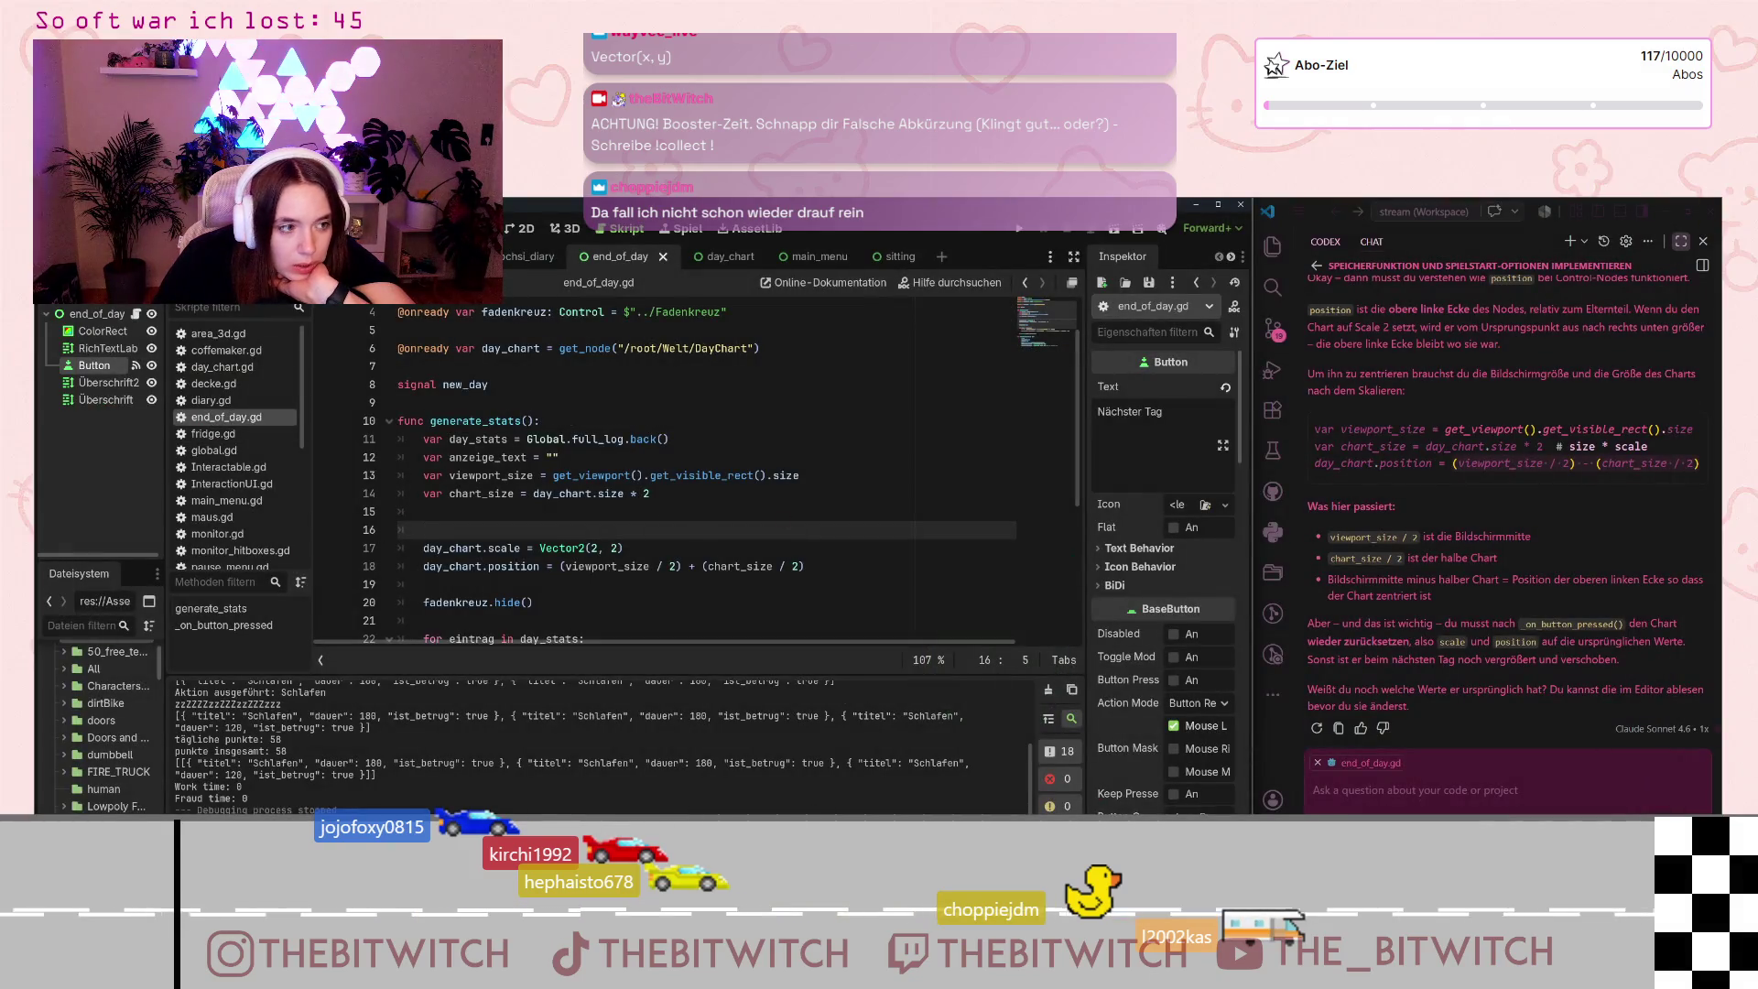
scroll(99, 458, "down", 3)
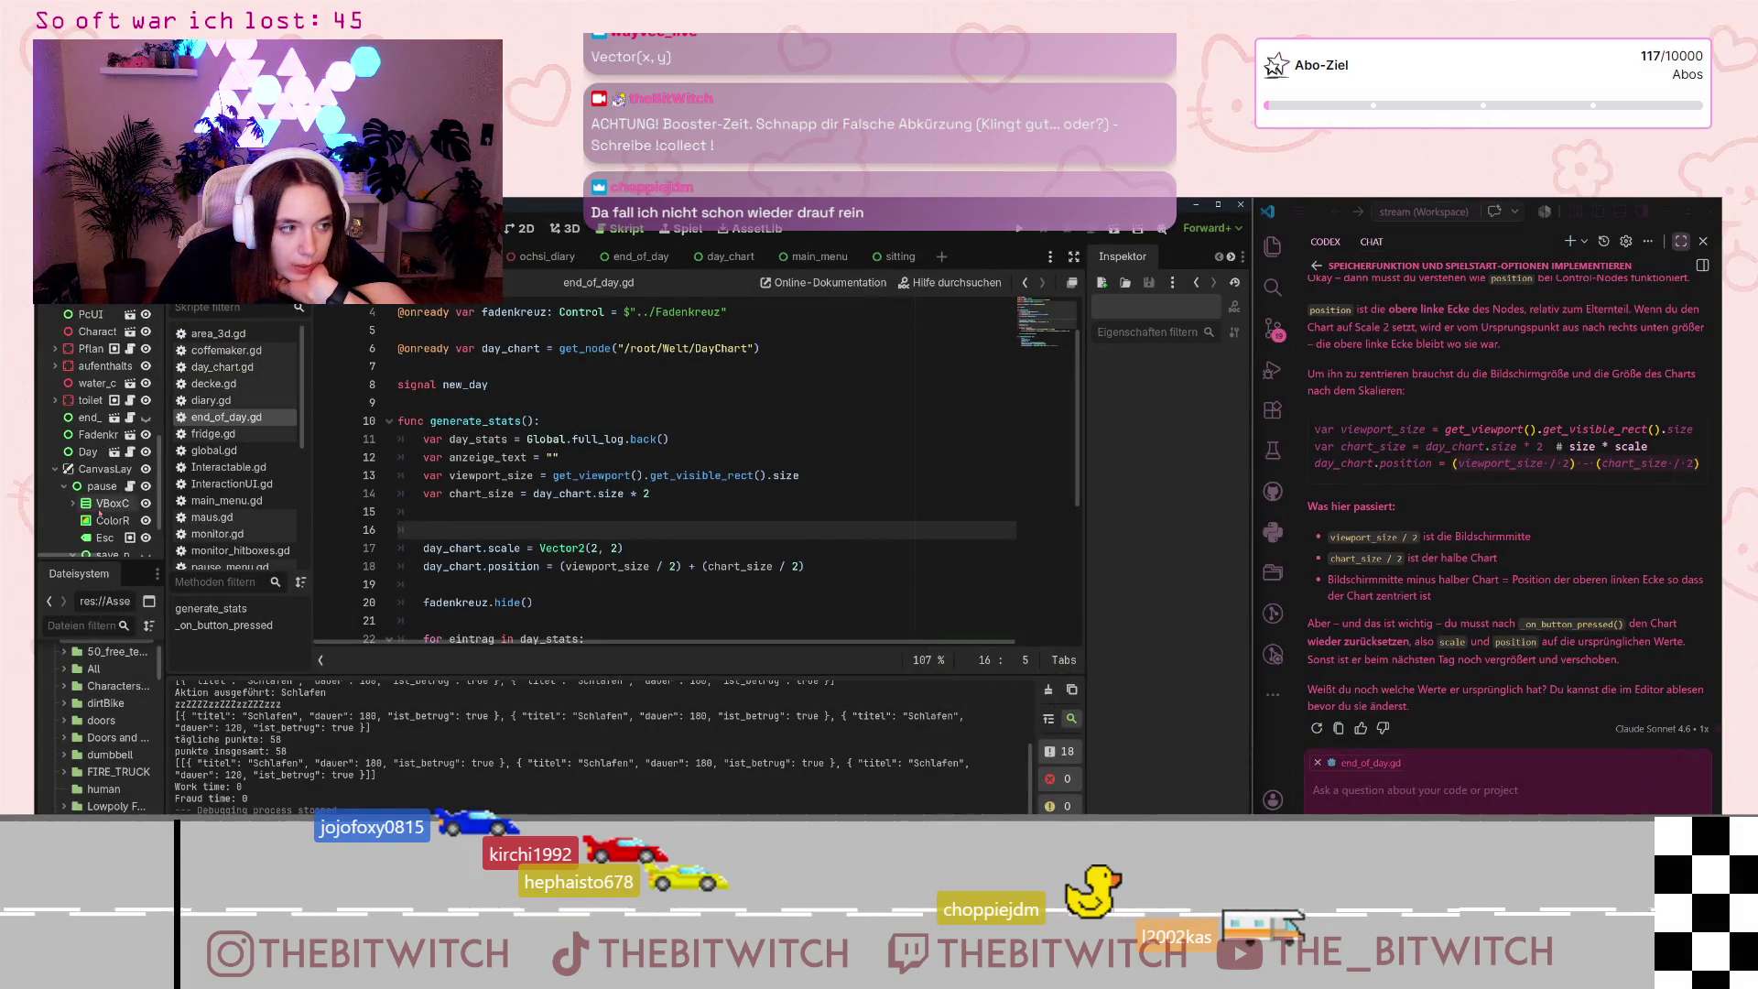
left_click(91, 422)
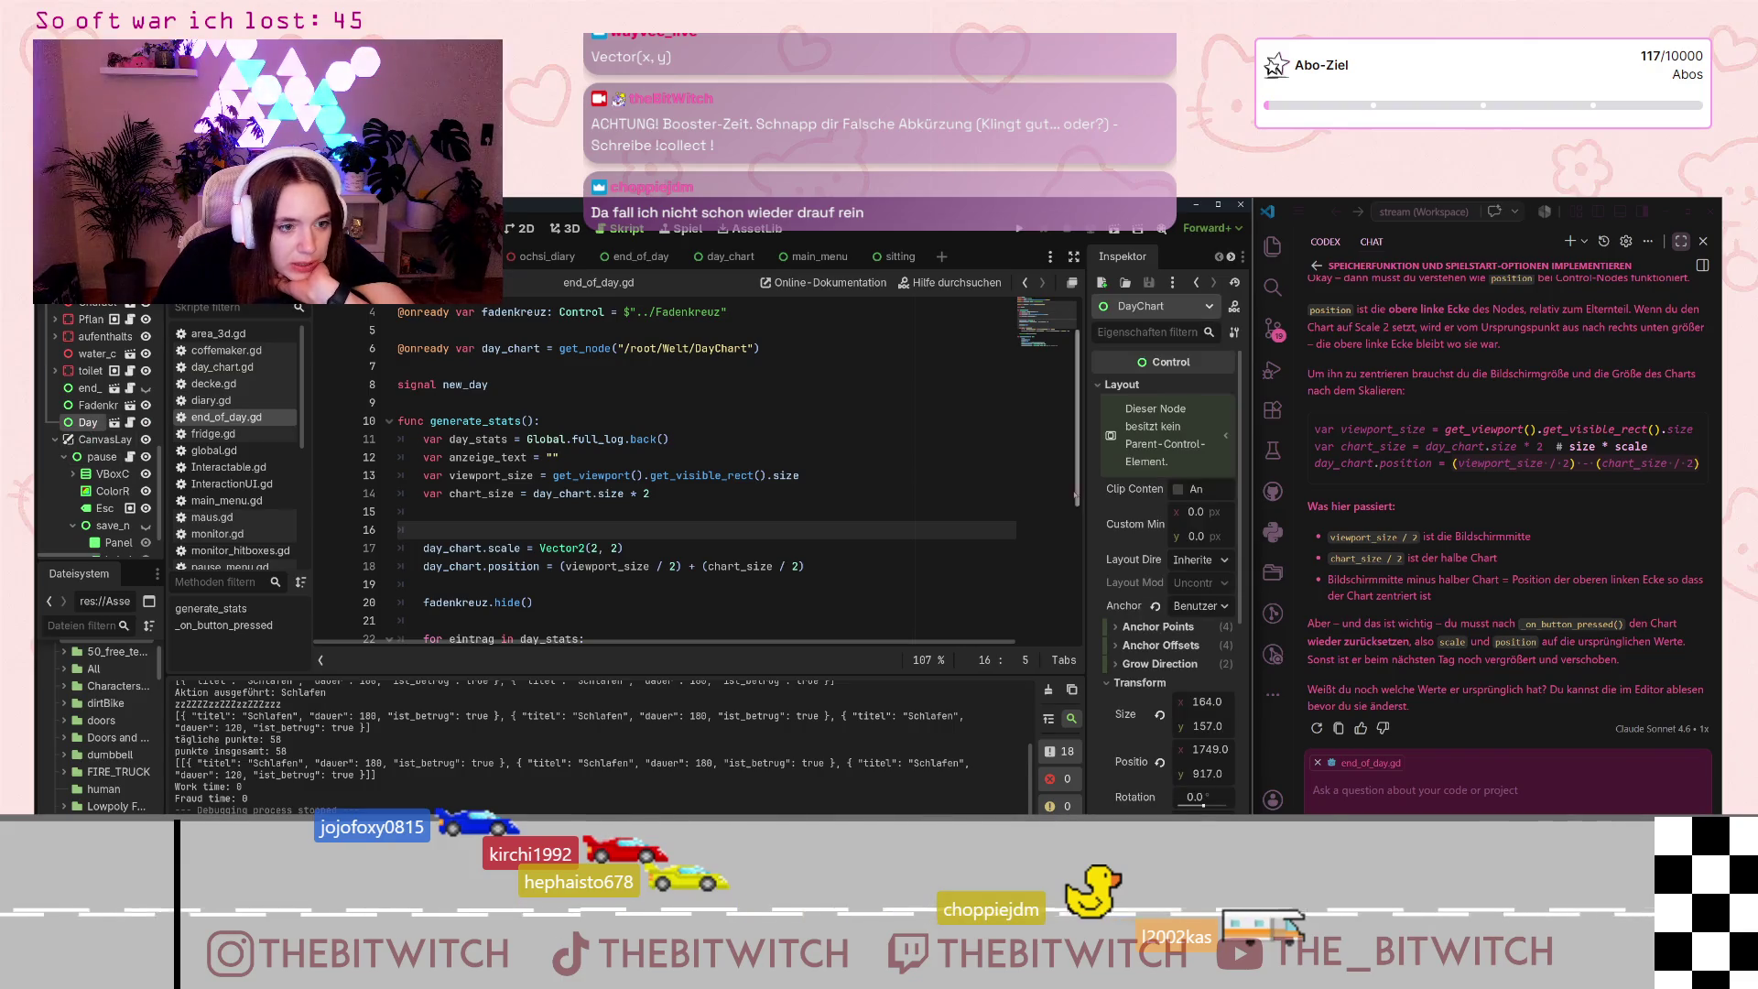
Step: Reset DayChart's Pivot Offset to 0, 0 in the Inspector and show the 2D view
scroll(1141, 615, "down", 5)
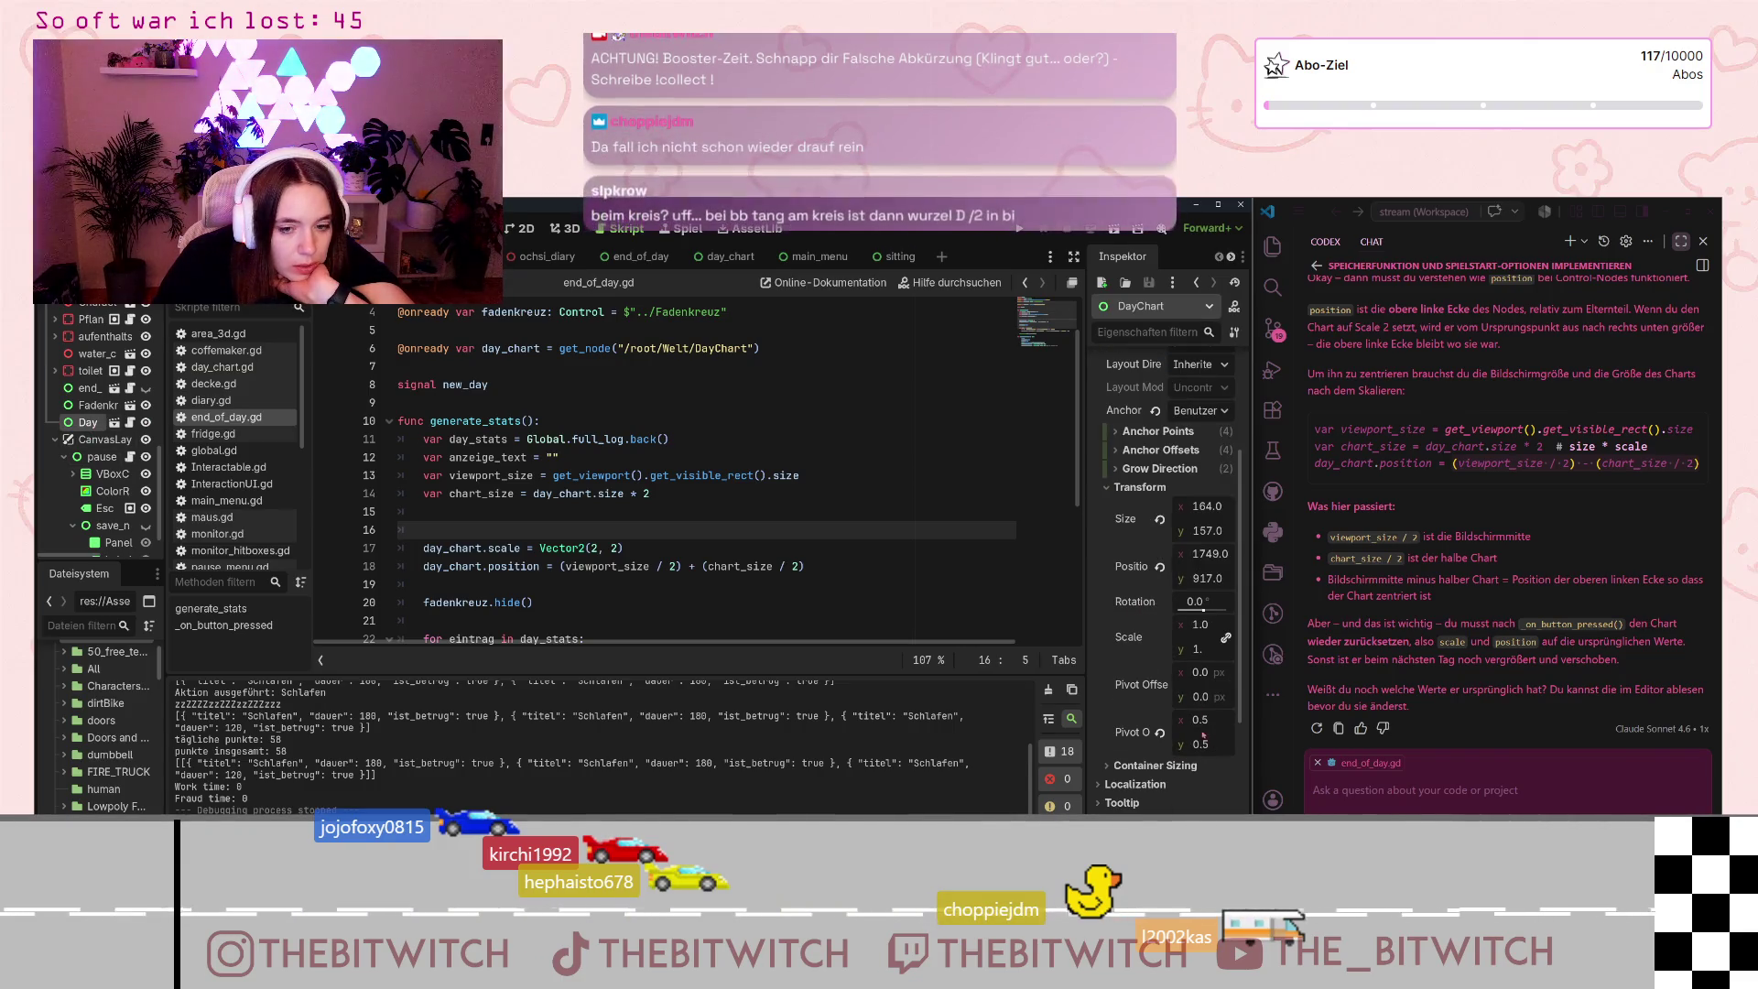
left_click(1208, 720)
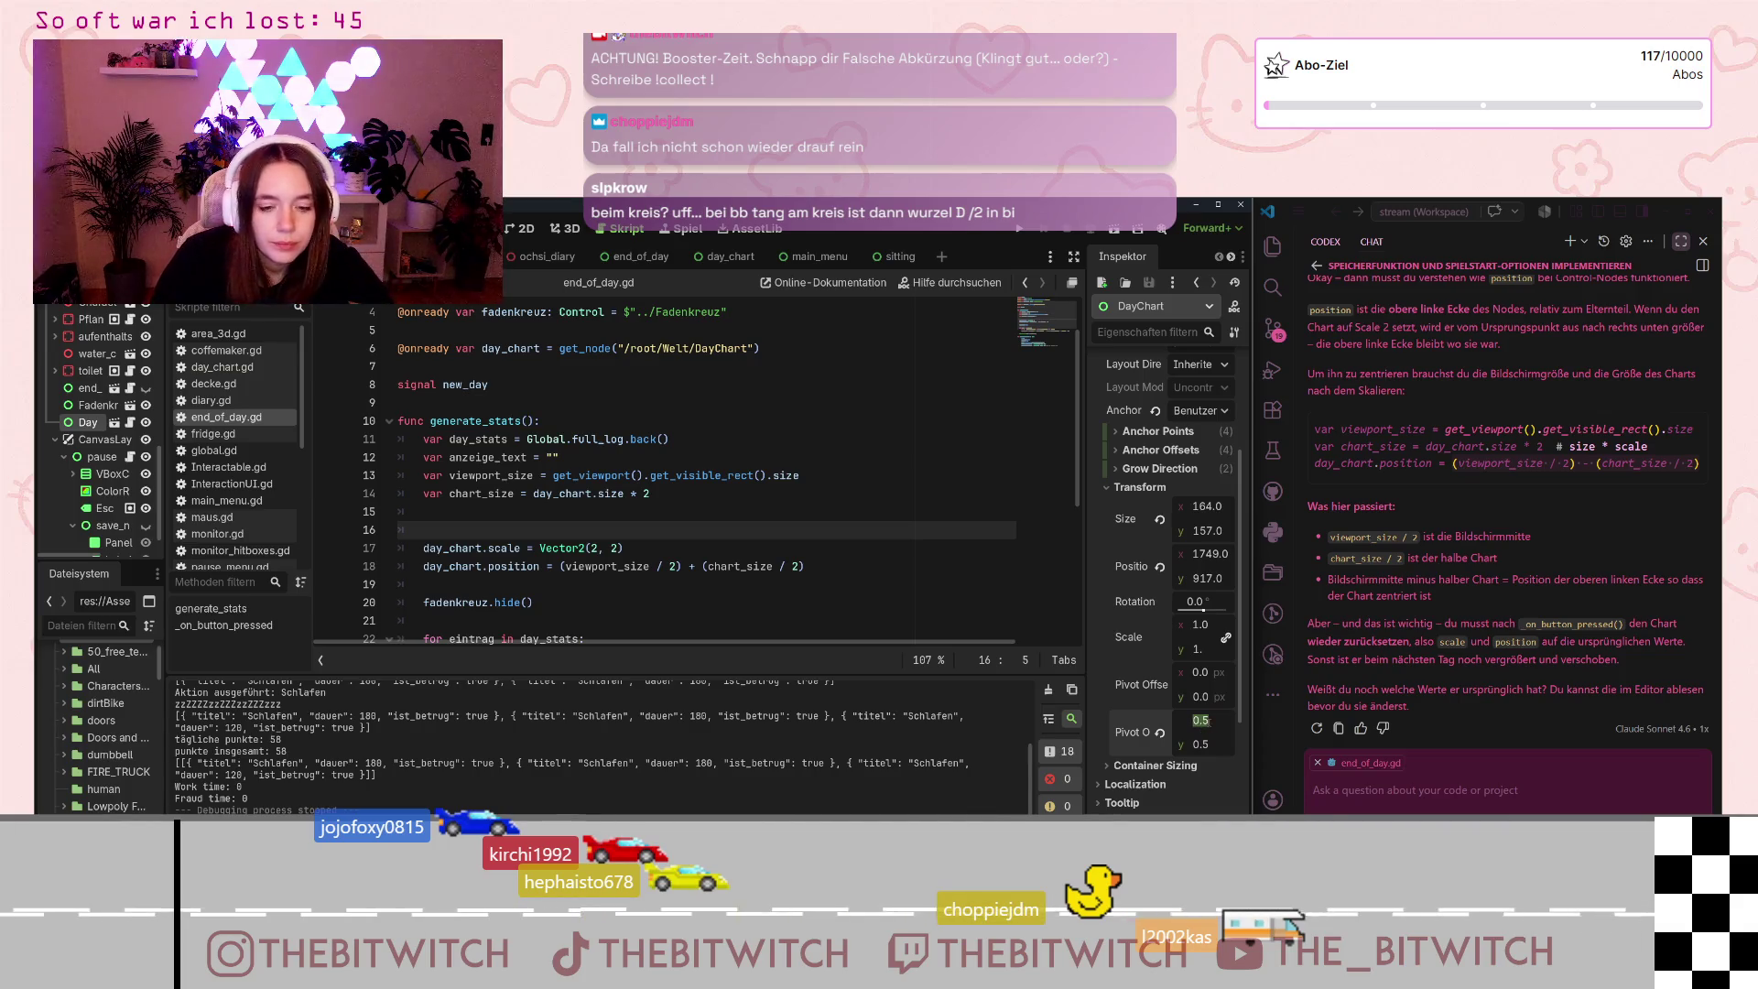
type("0")
left_click(1159, 732)
left_click(965, 589)
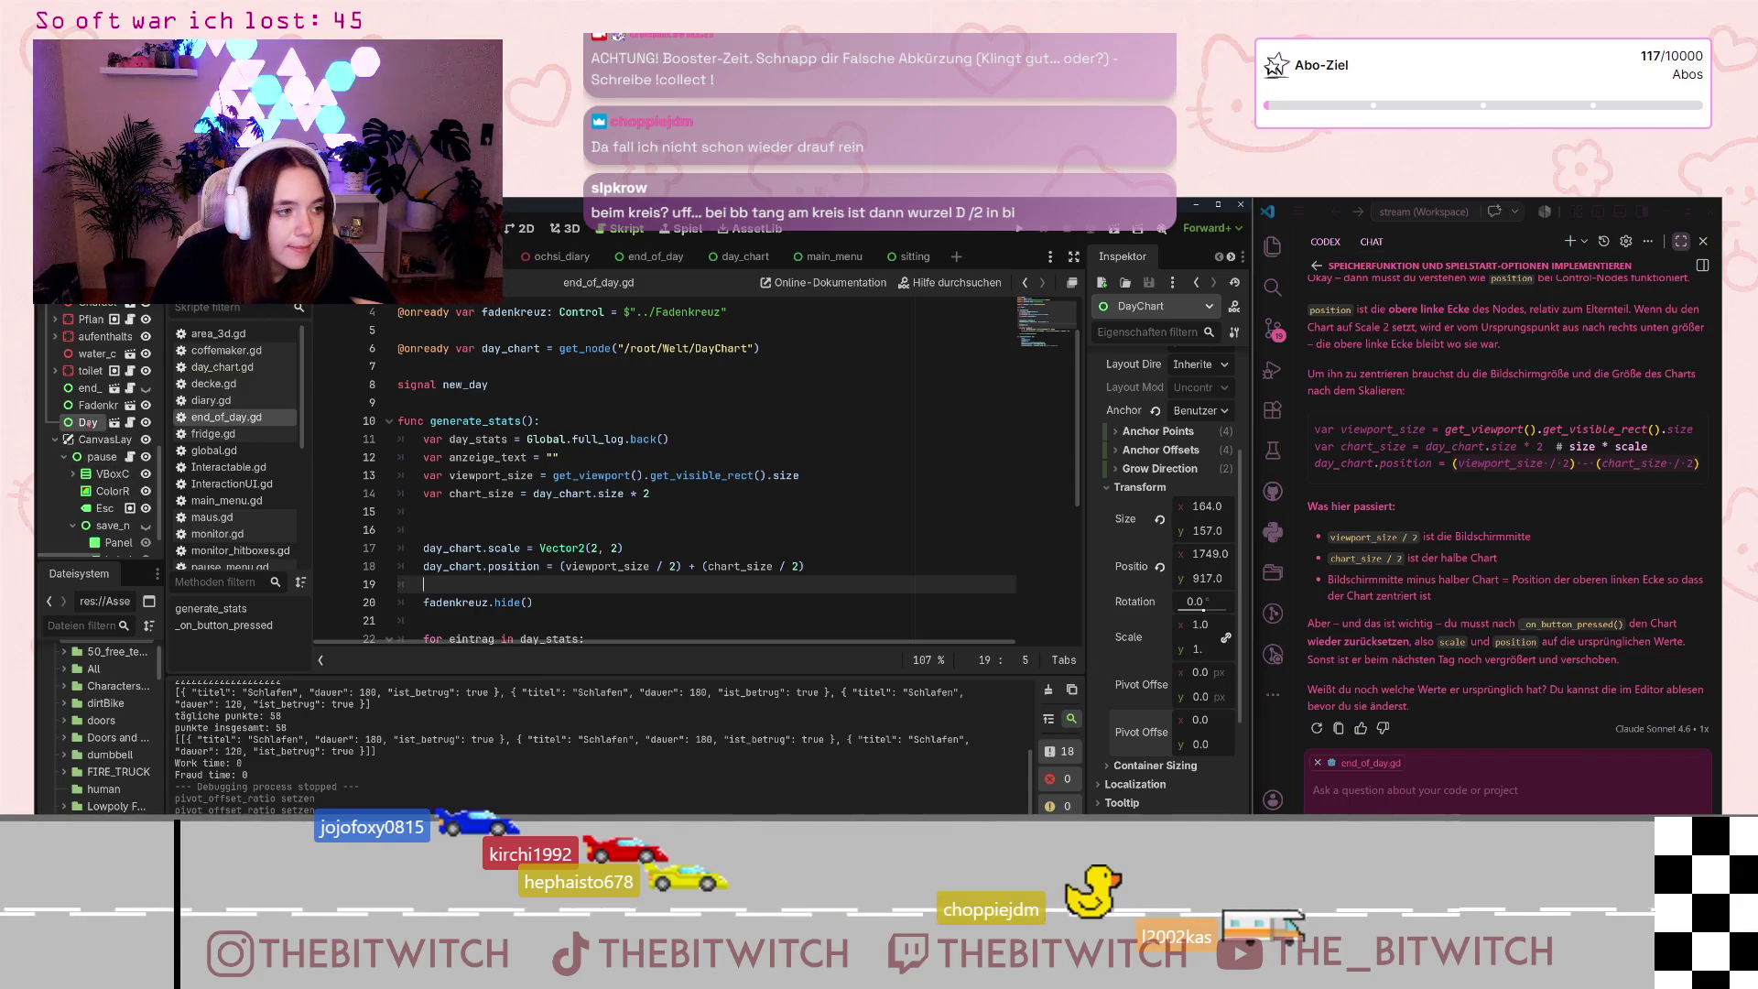
scroll(1149, 603, "up", 3)
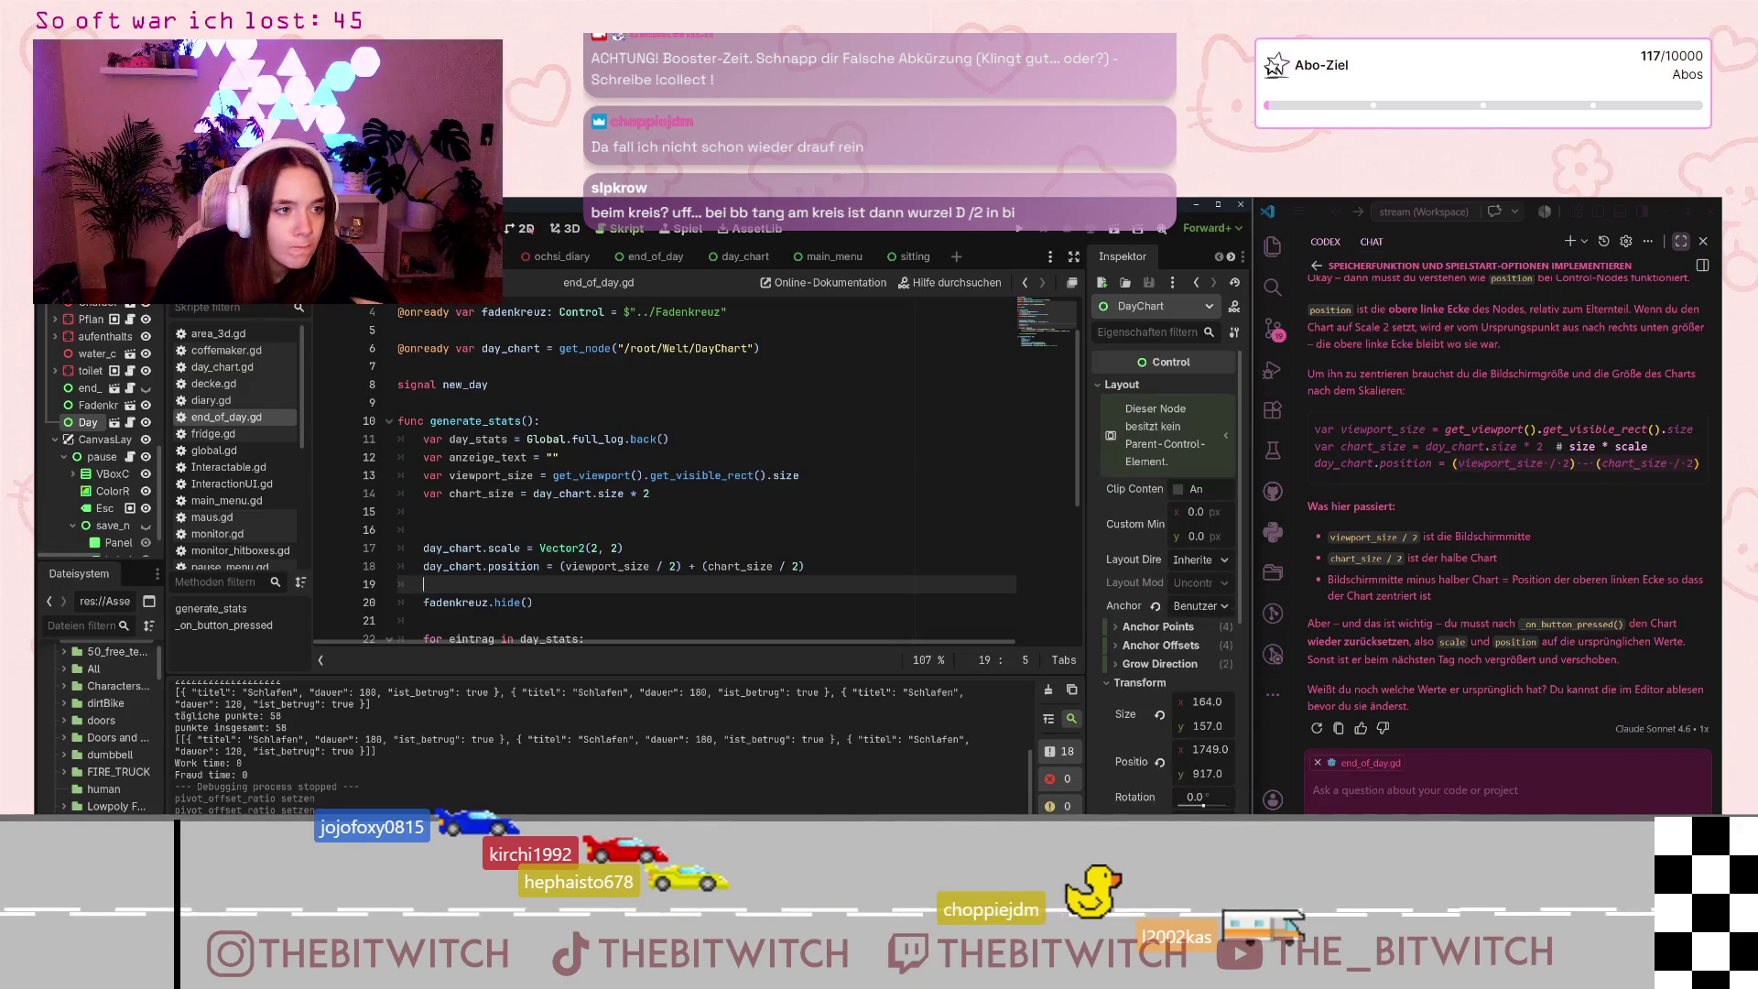
key("ctrl+F1")
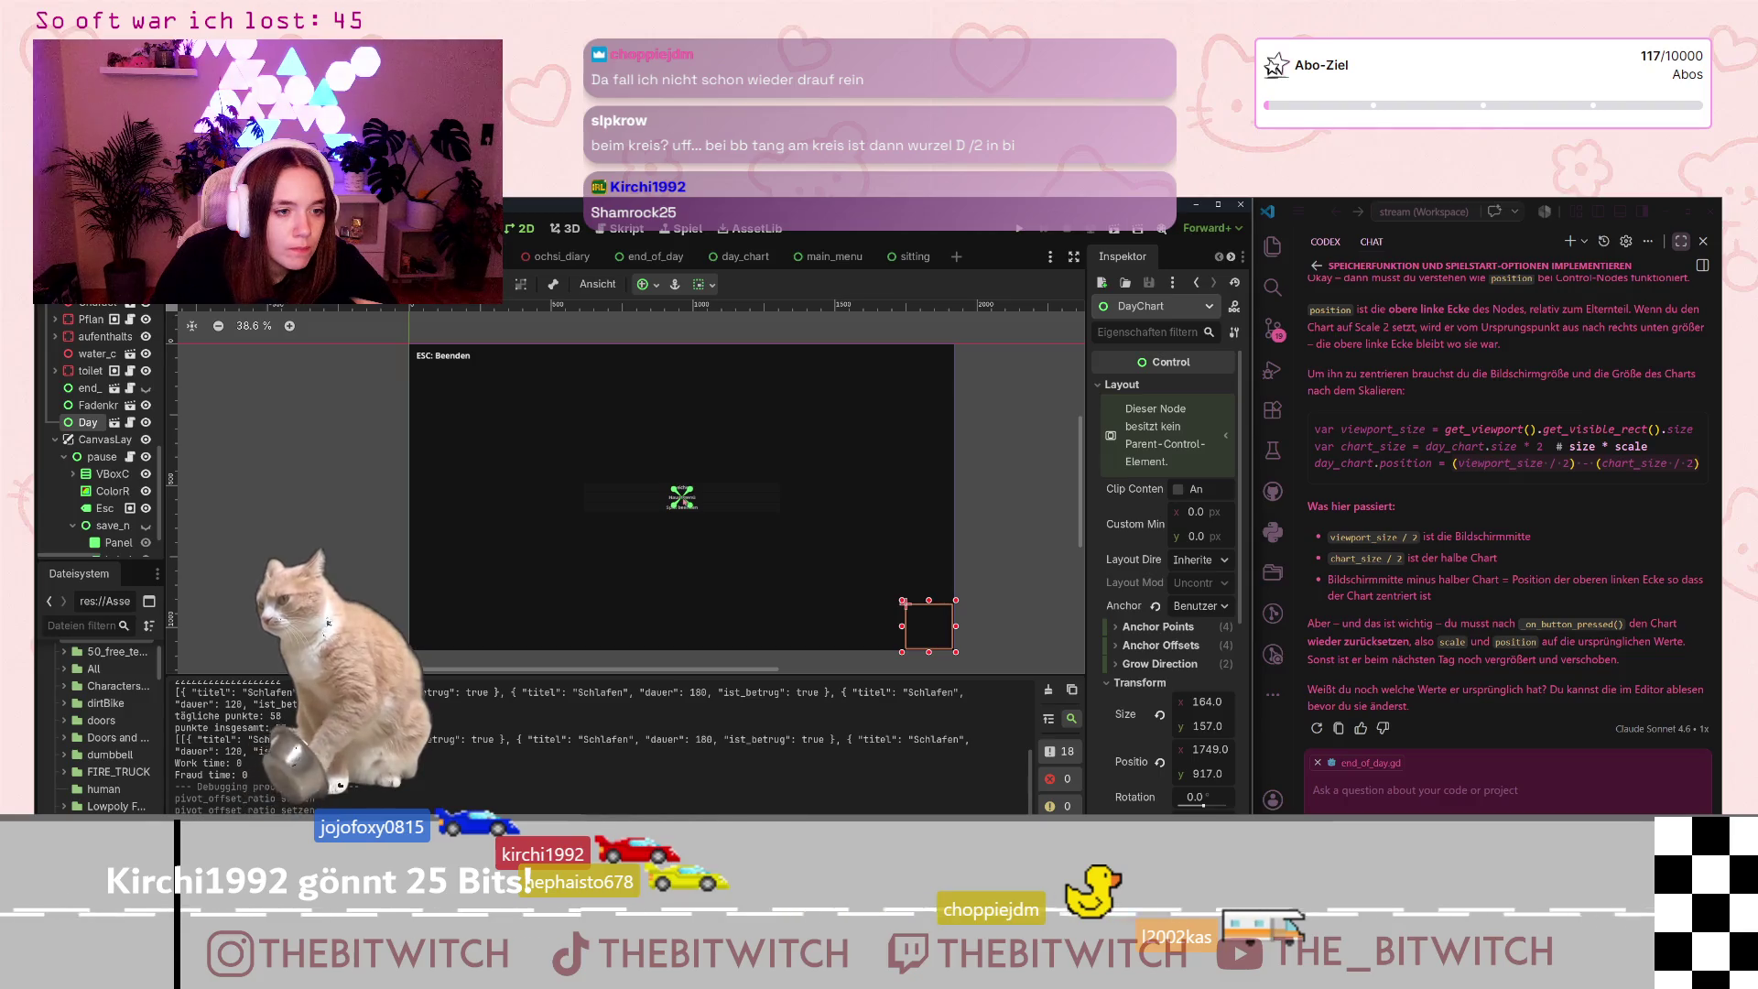
Step: Drag the DayChart pivot to the chart's top-left corner in the 2D viewport
left_click_drag(681, 497, 905, 601)
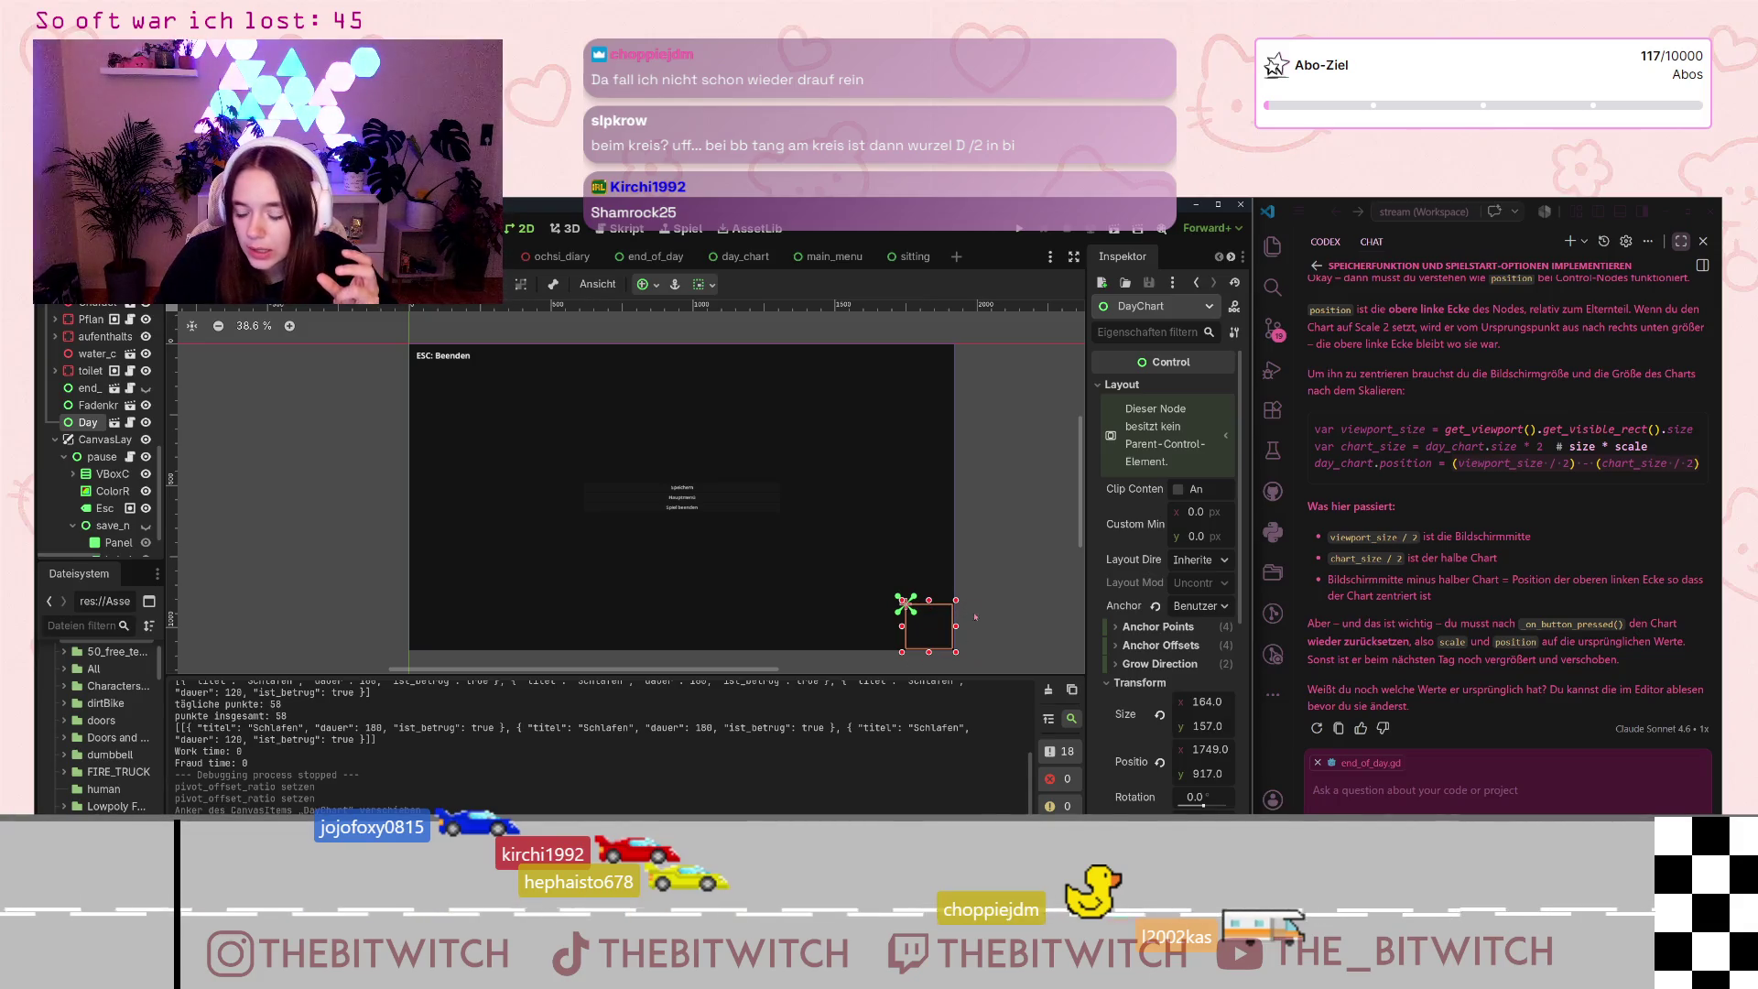
scroll(924, 632, "up", 5)
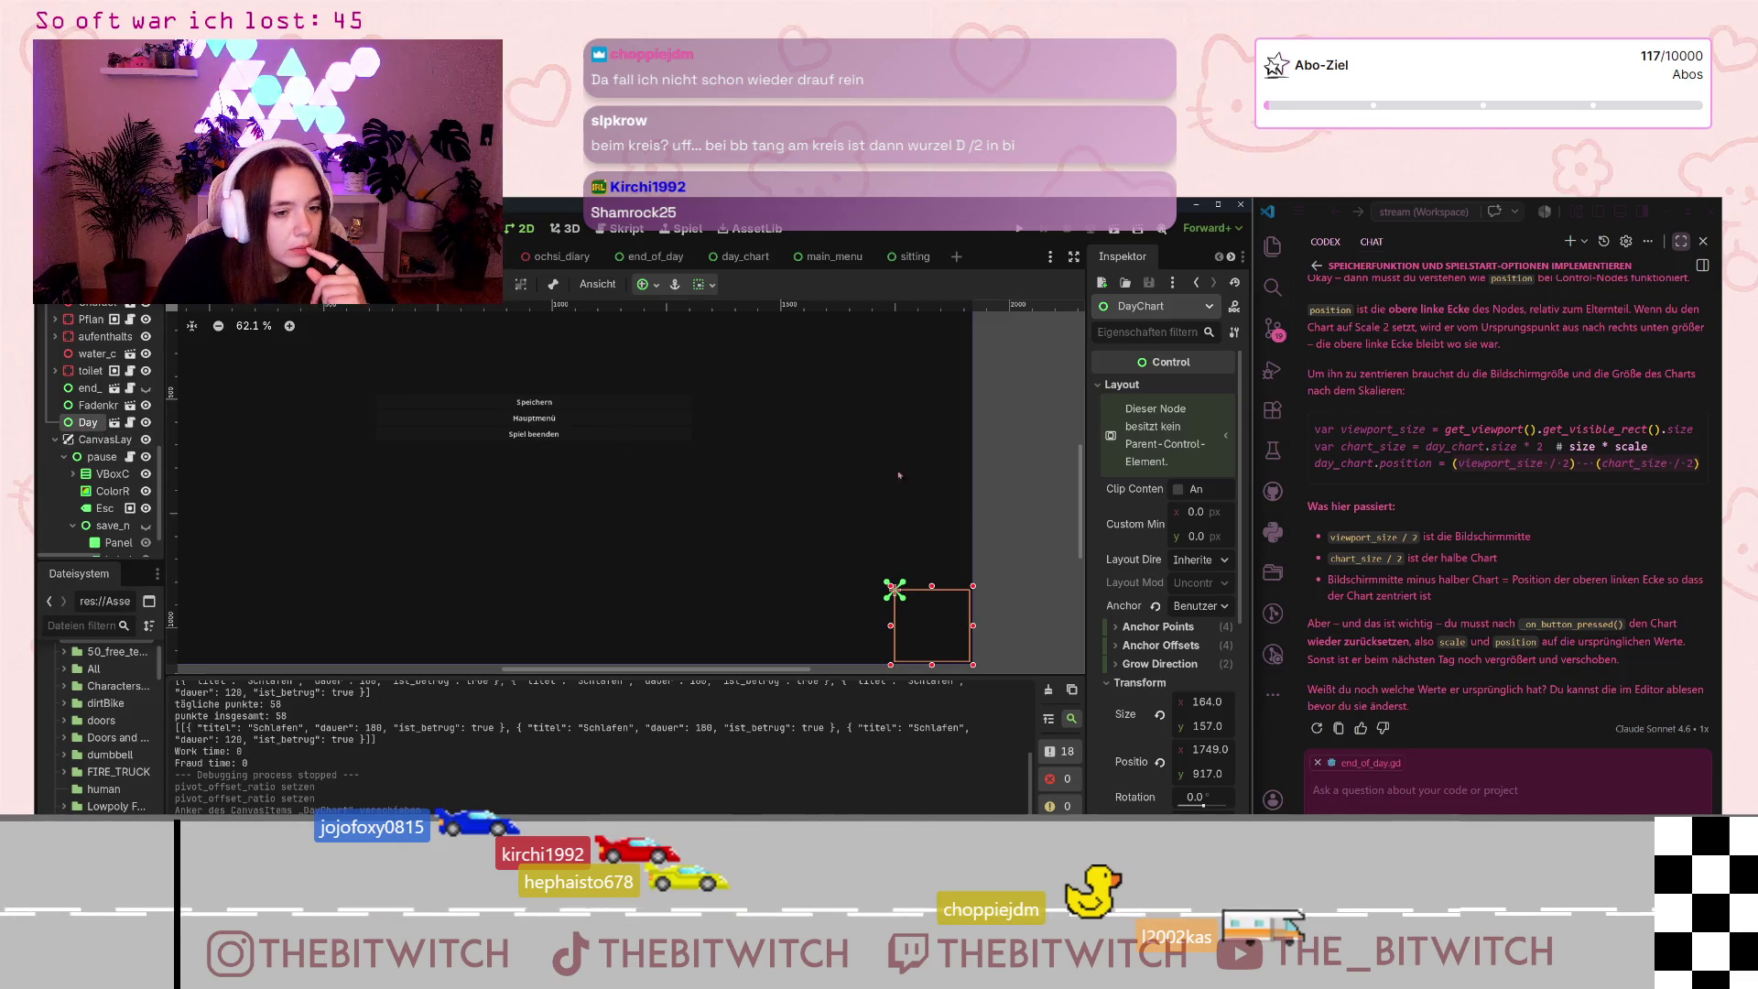
scroll(655, 507, "down", 1)
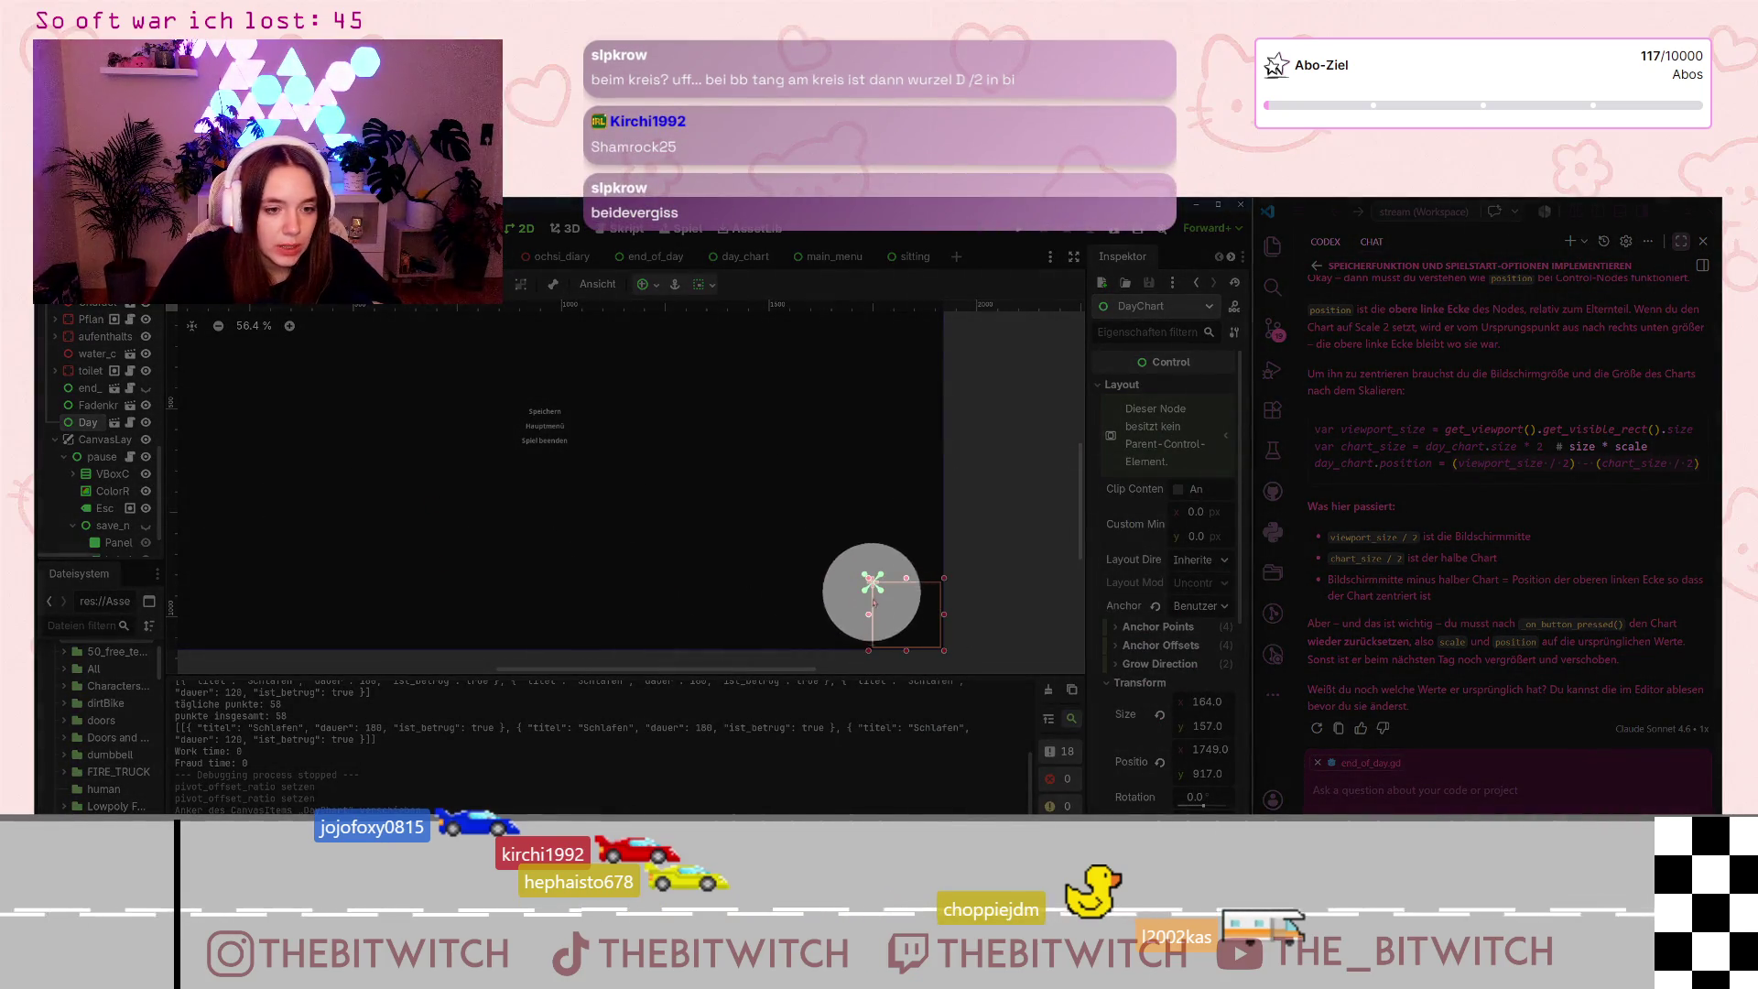
left_click(1034, 486)
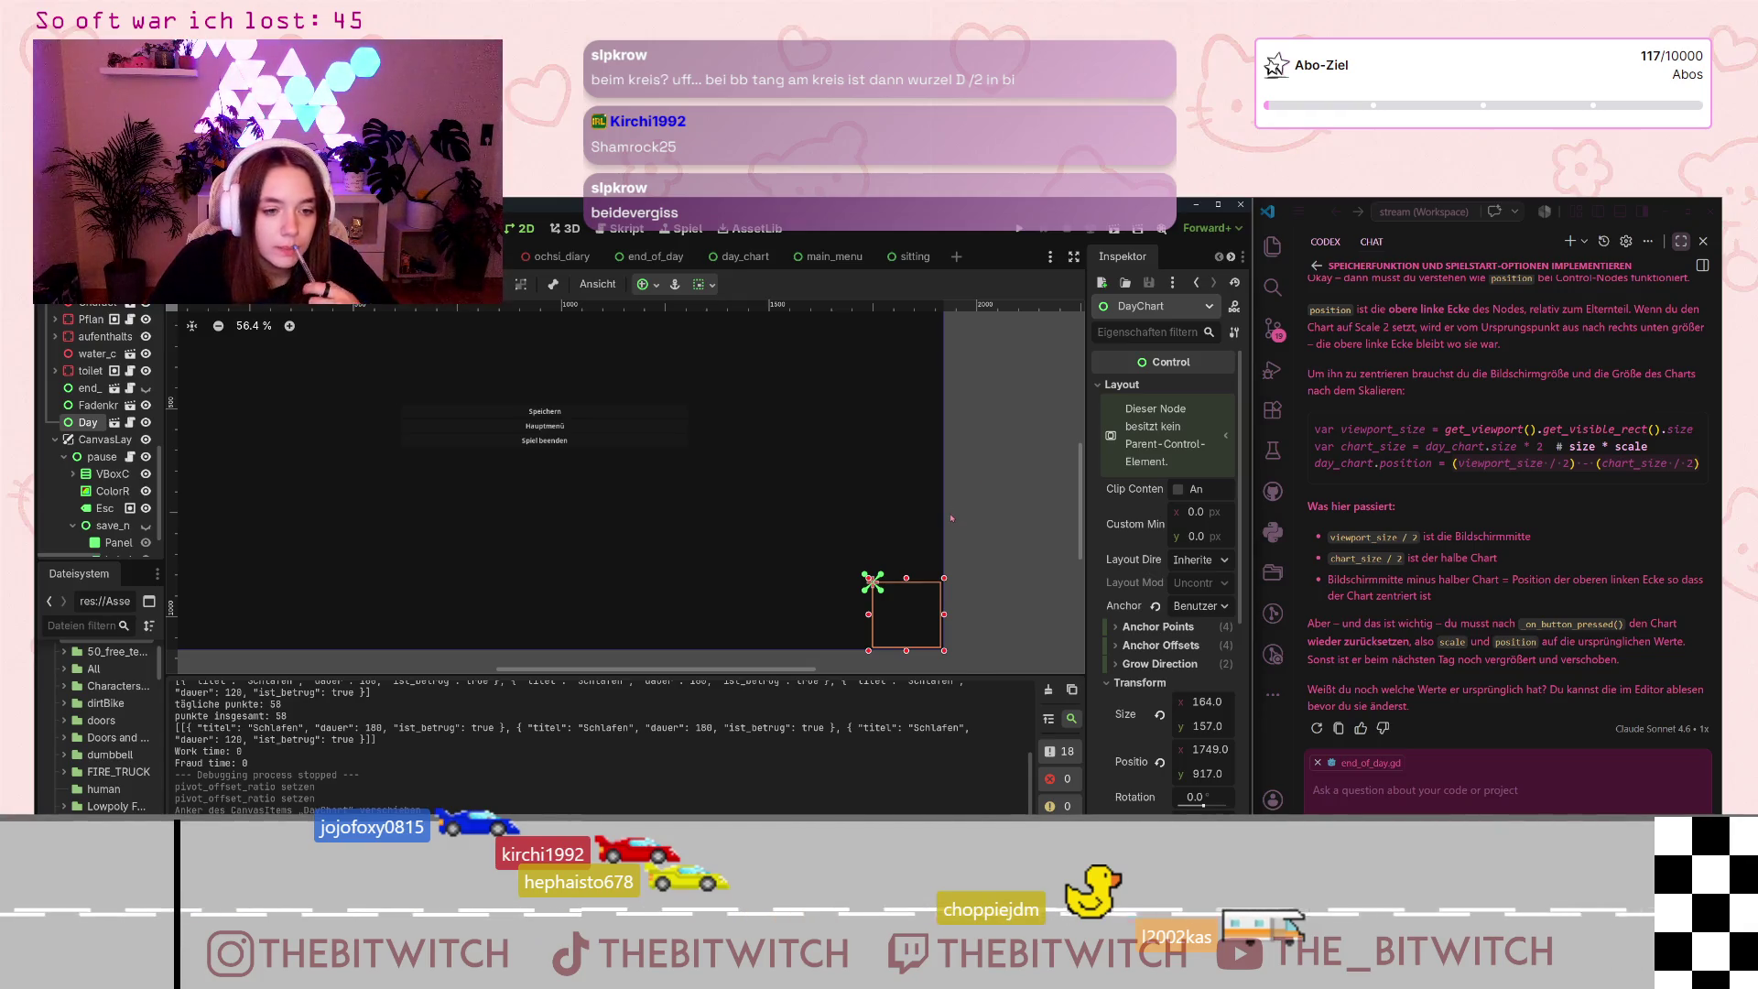
scroll(954, 511, "up", 4)
scroll(981, 493, "down", 7)
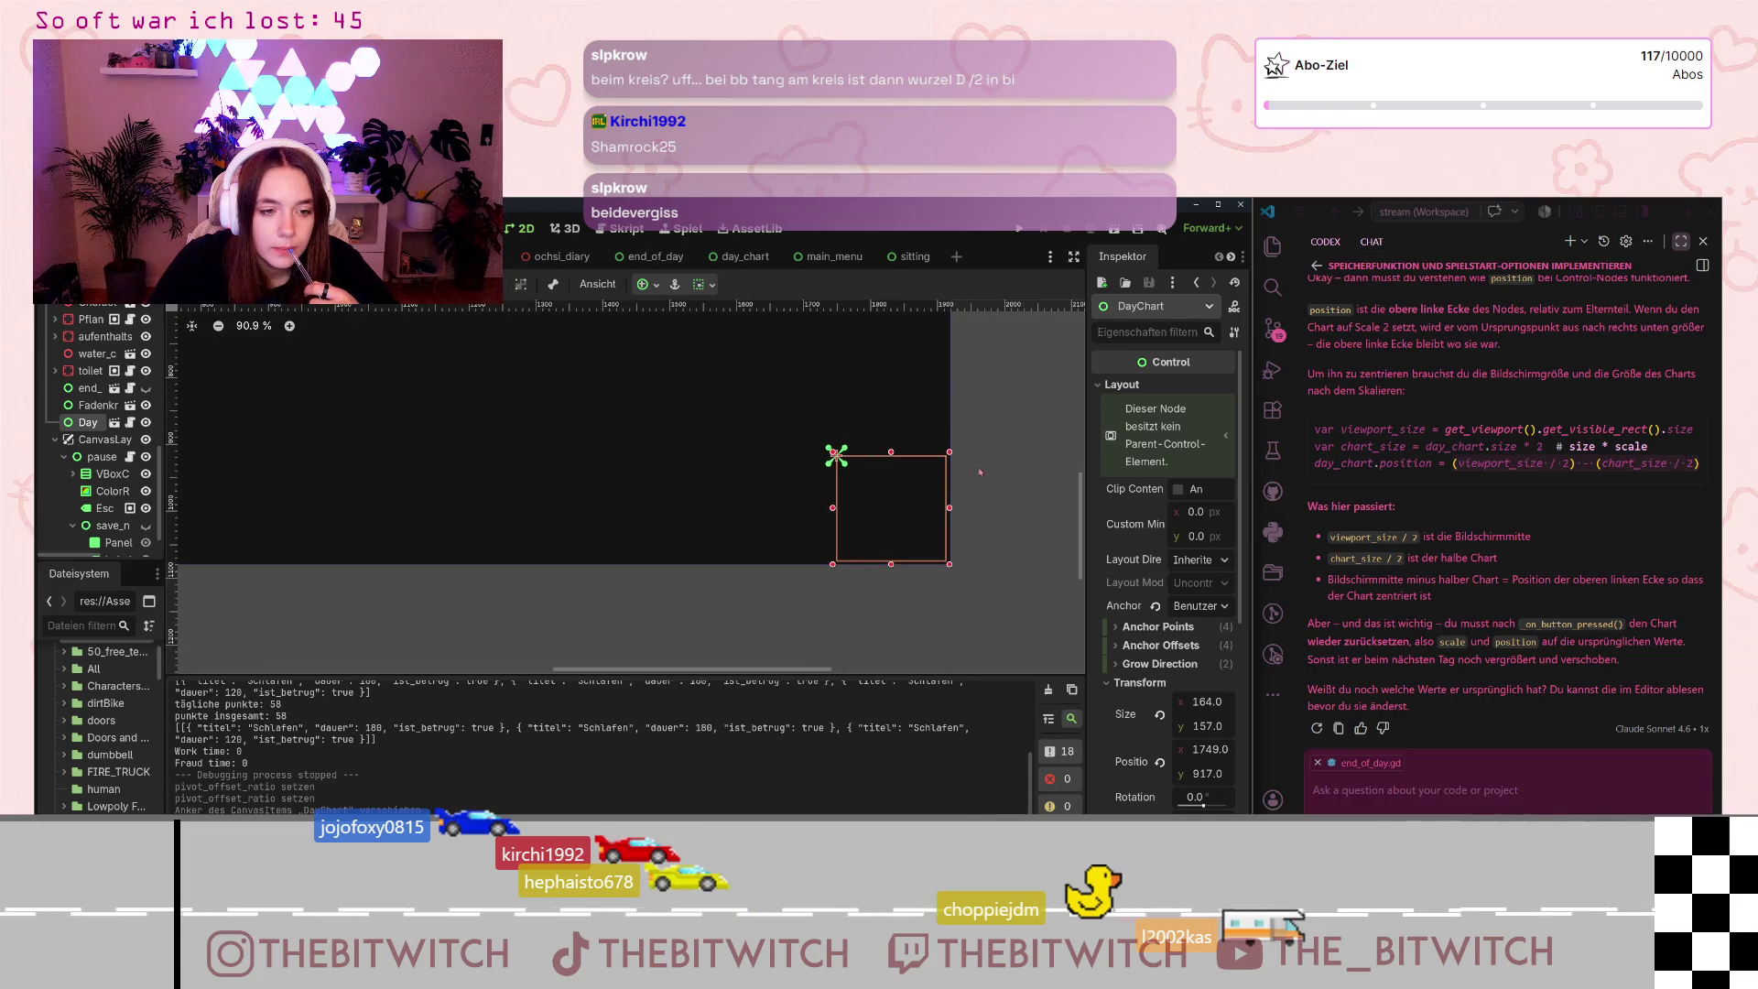
left_click_drag(996, 434, 986, 514)
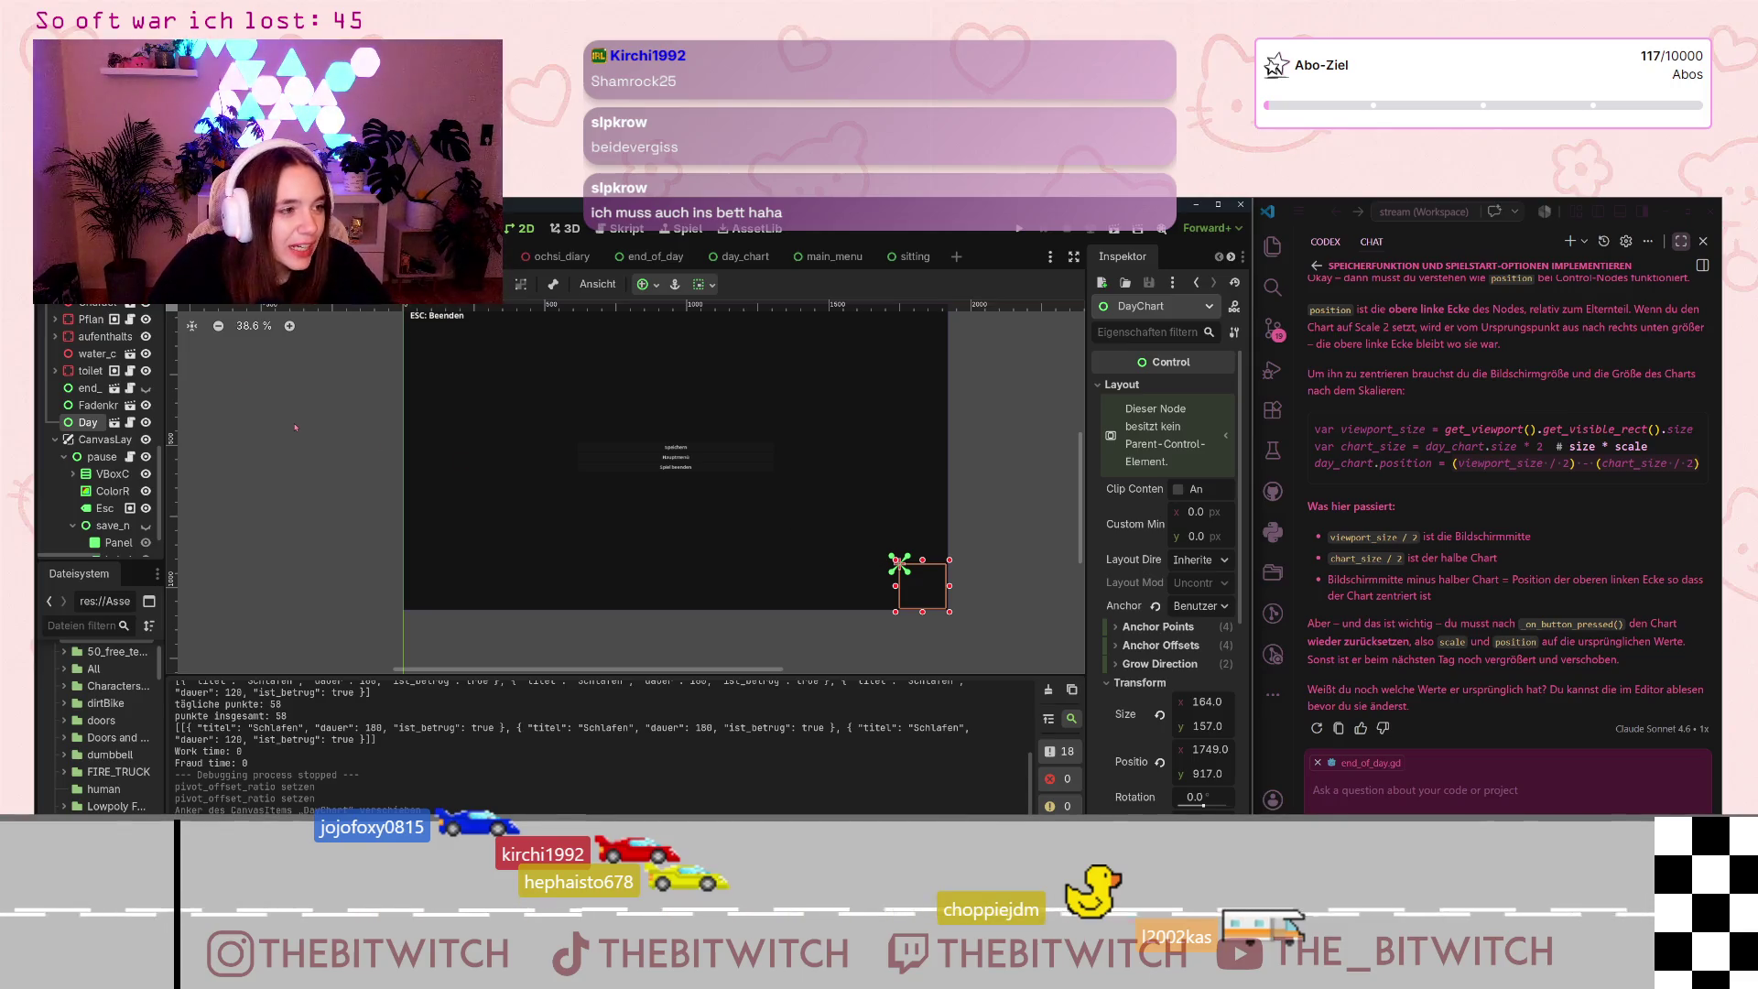
Step: Save the scene and return to the end_of_day.gd script with Ctrl+F3
key("ctrl+s")
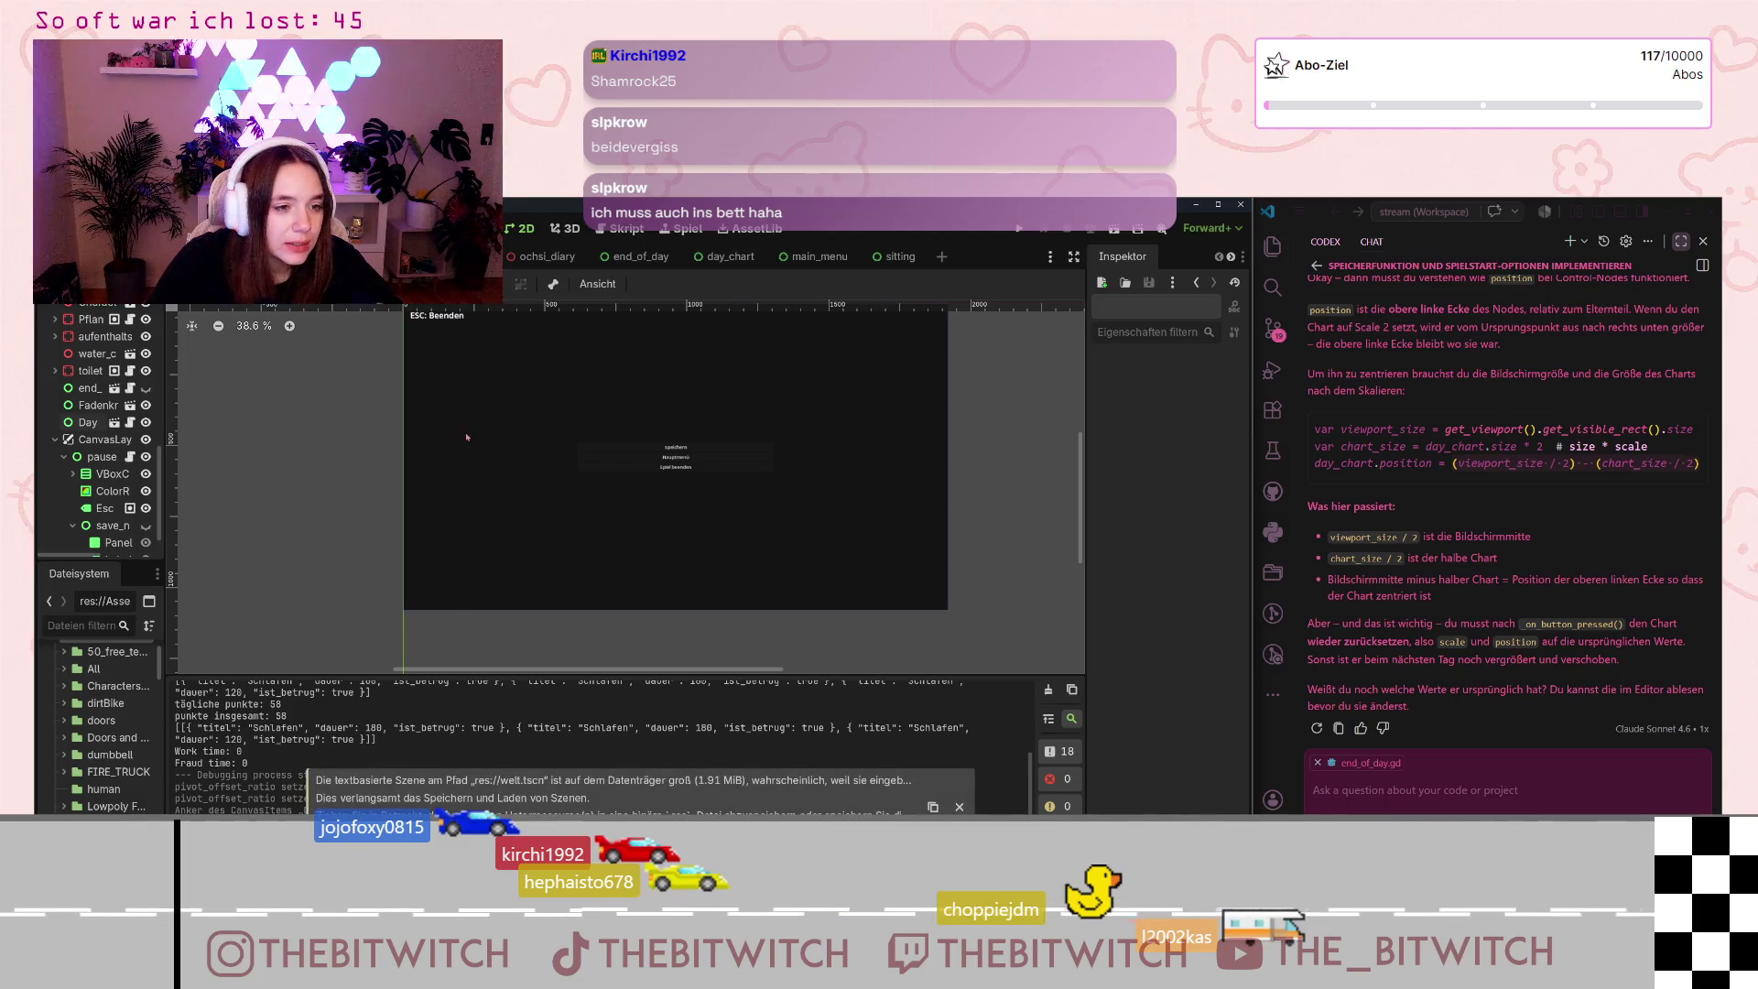
scroll(466, 437, "up", 1)
scroll(716, 431, "down", 2)
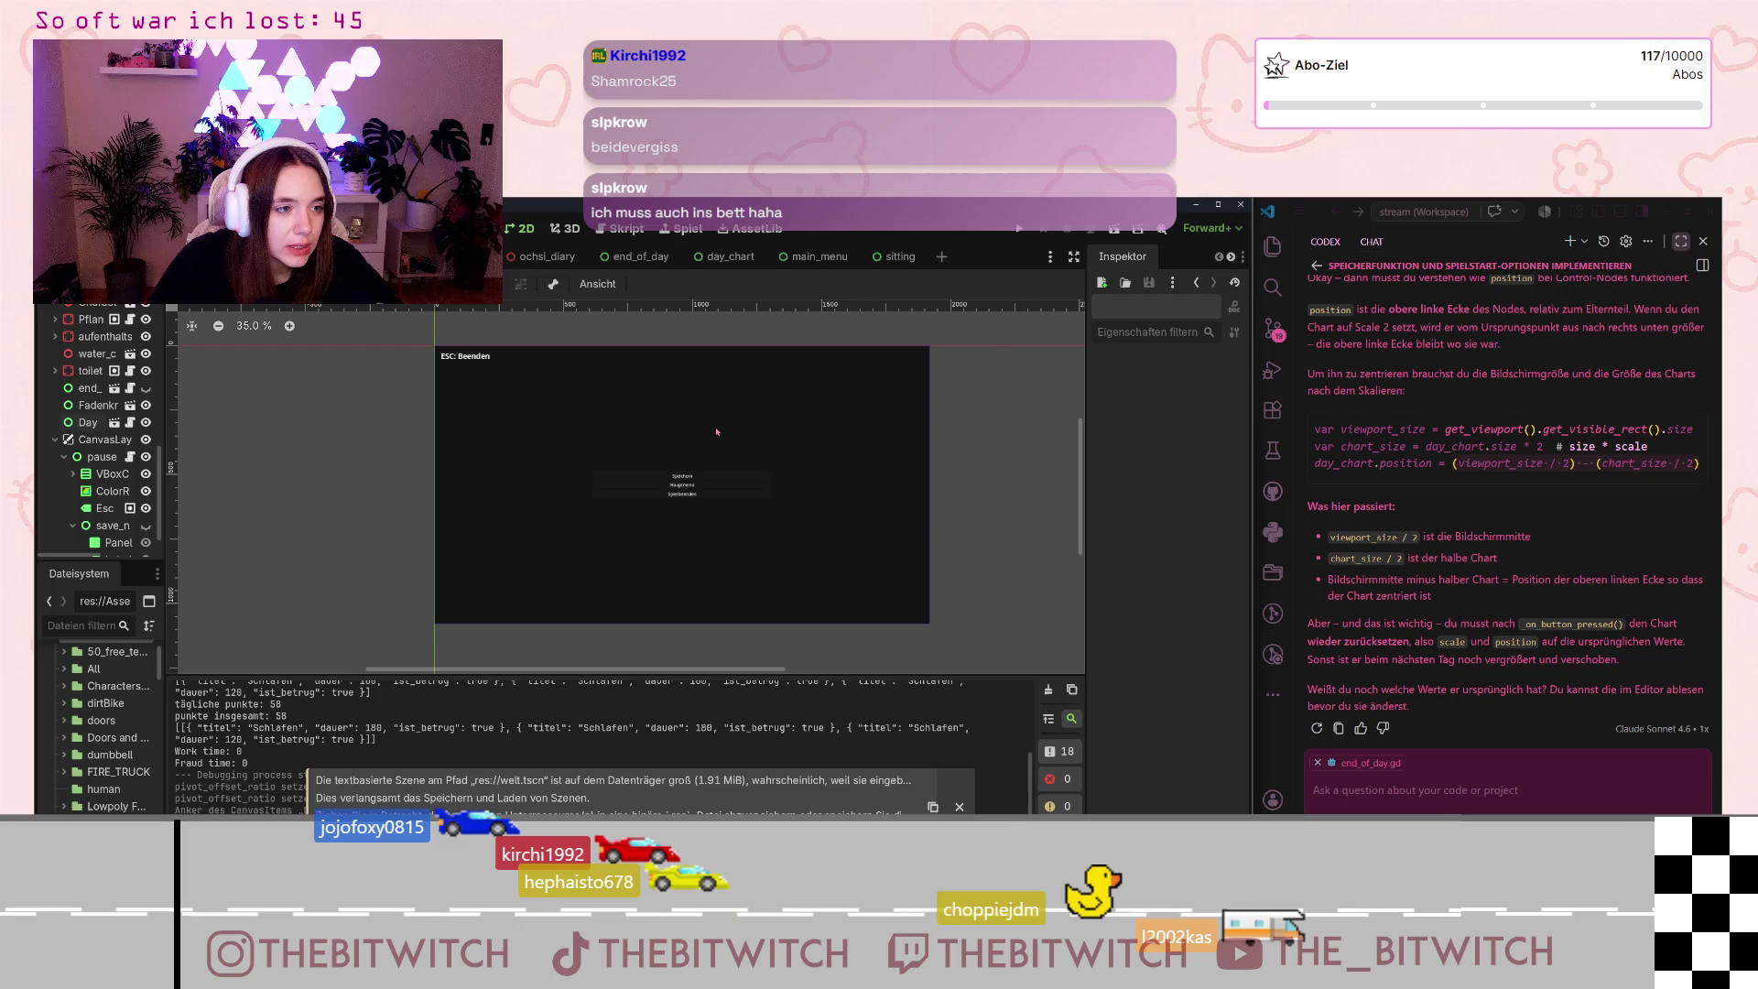
scroll(717, 431, "up", 1)
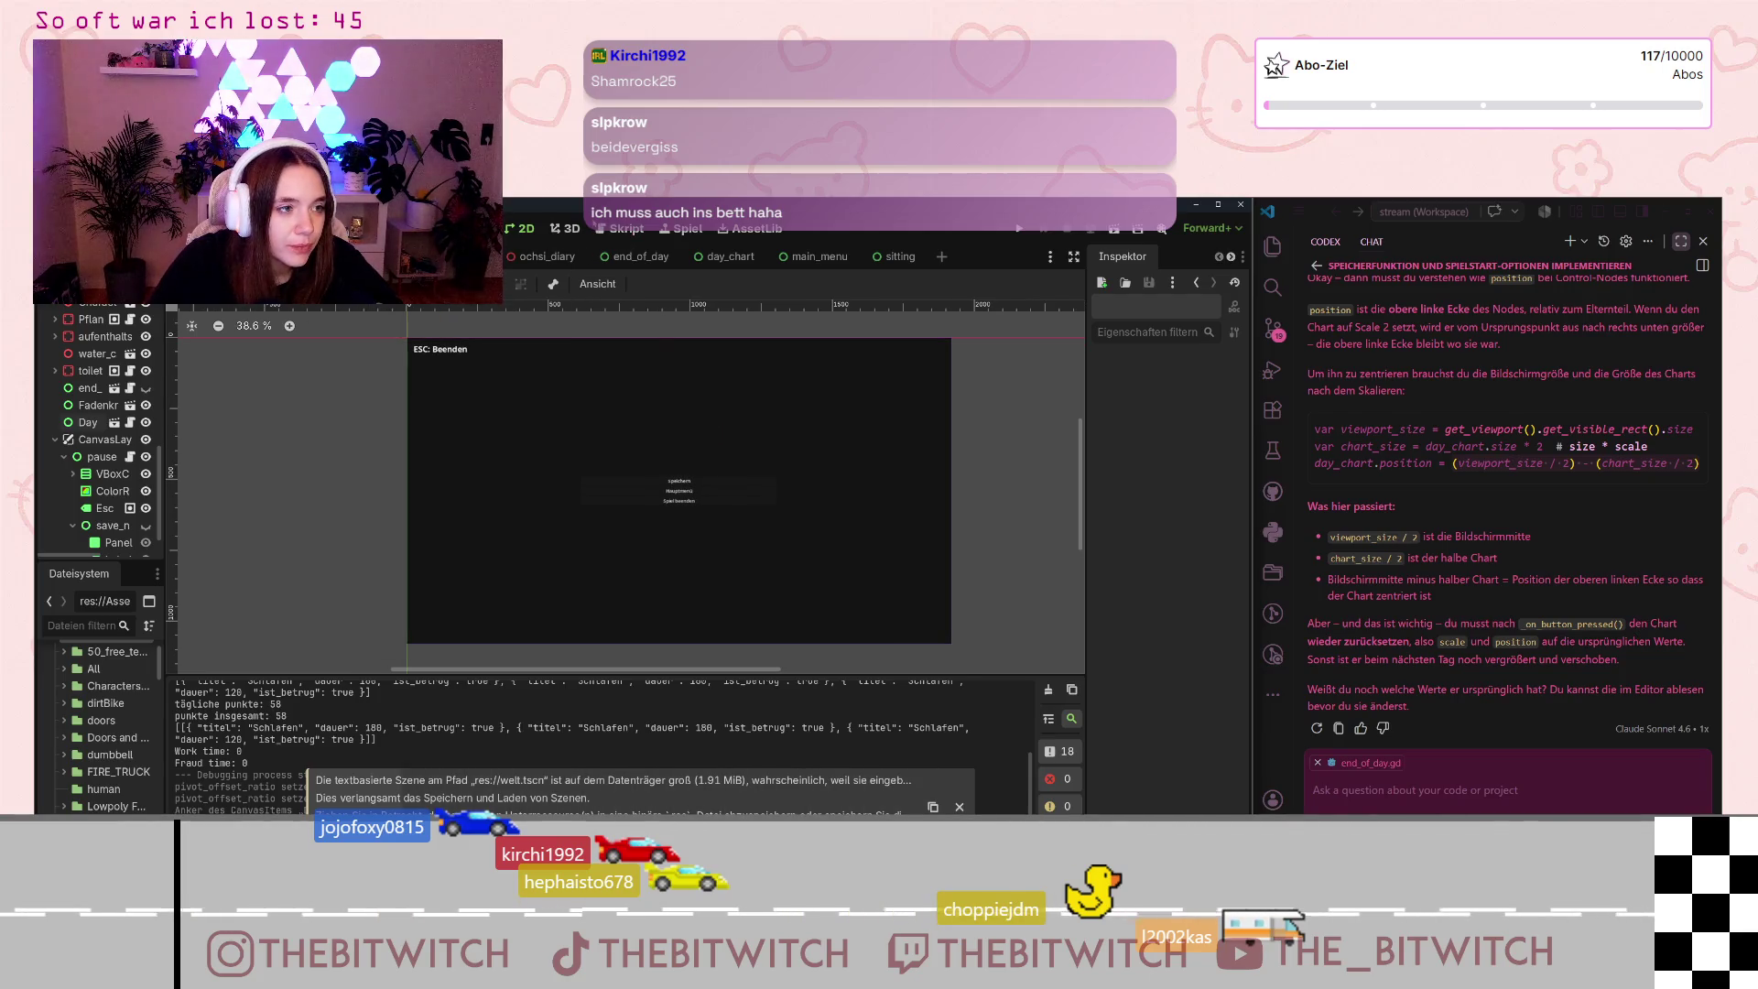
key("ctrl+F3")
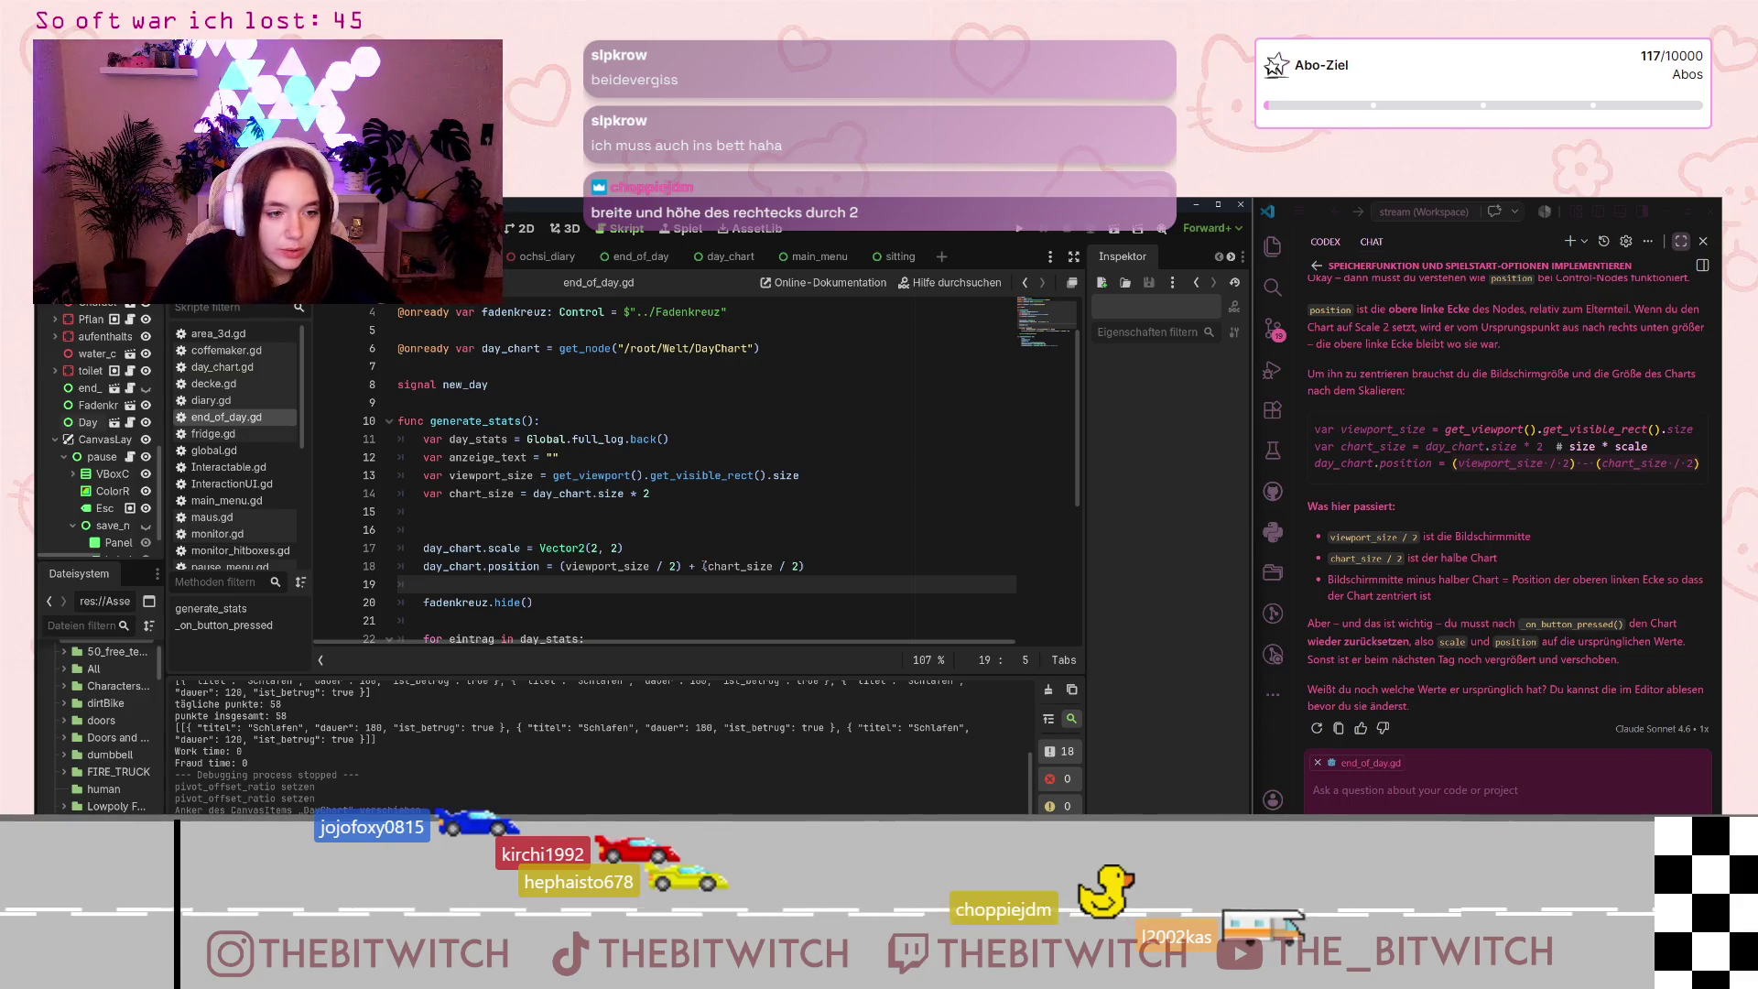
Step: Examine the chart_size / 2 term and its line-14 definition, placing the caret at line 18's plus sign
left_click_drag(703, 566, 804, 566)
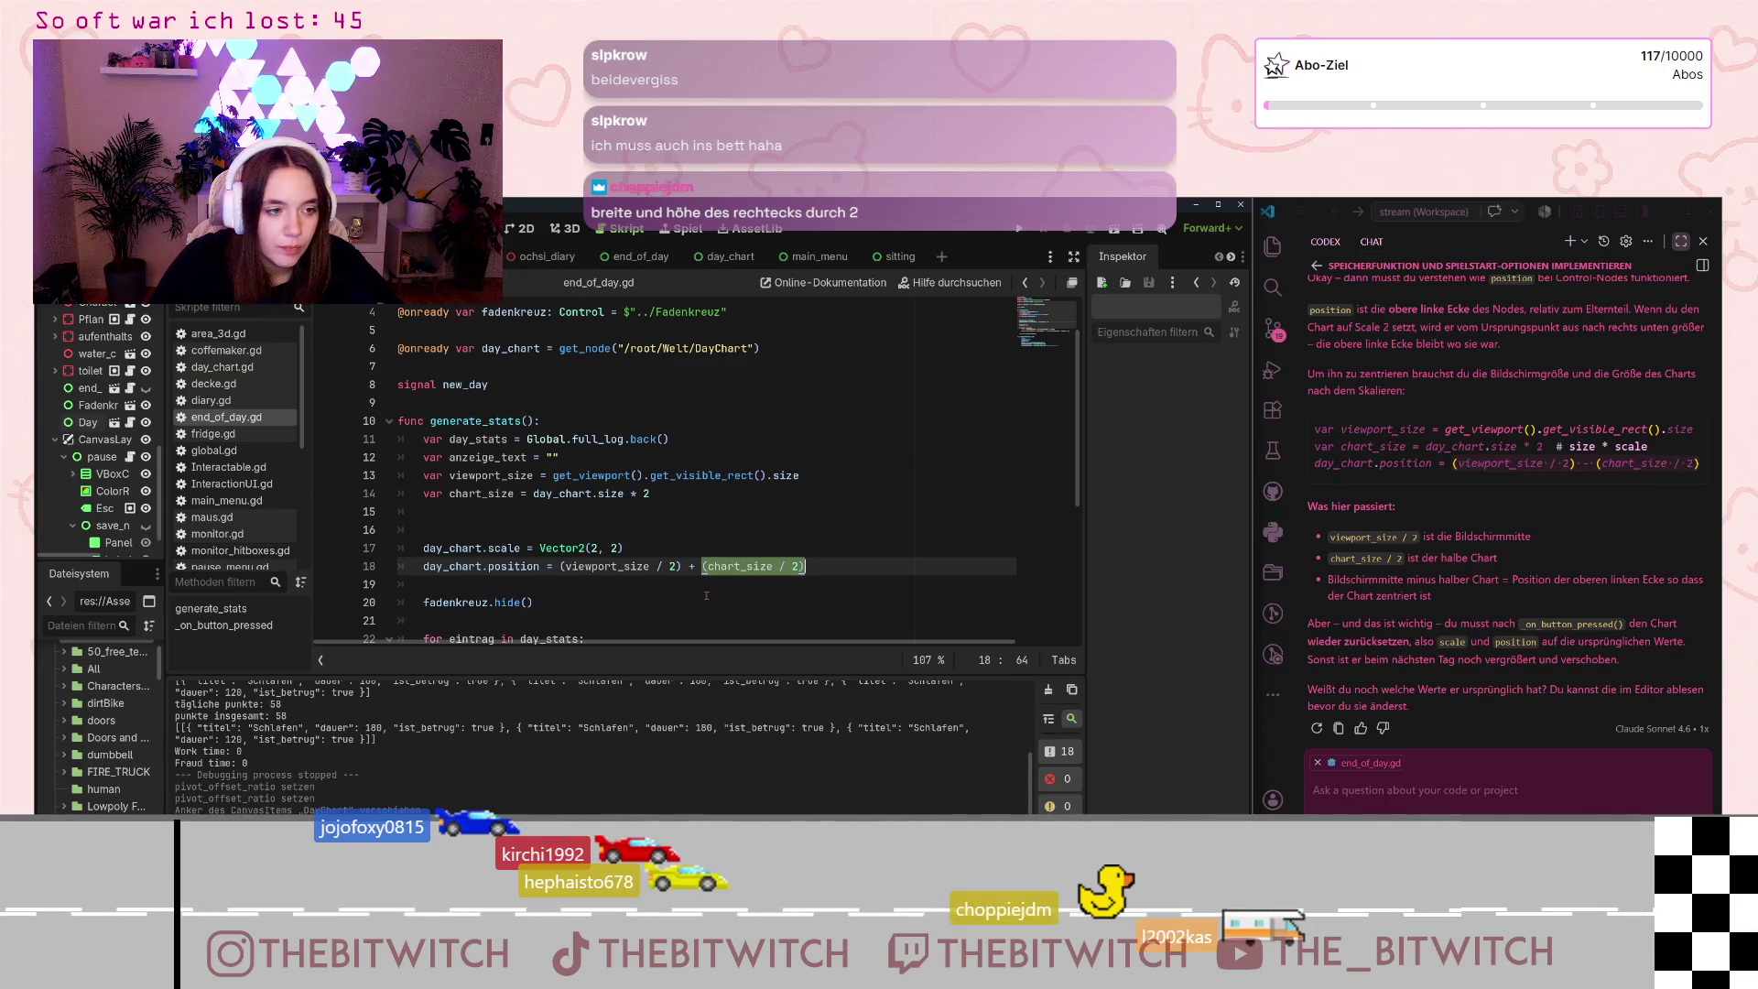
left_click(650, 515)
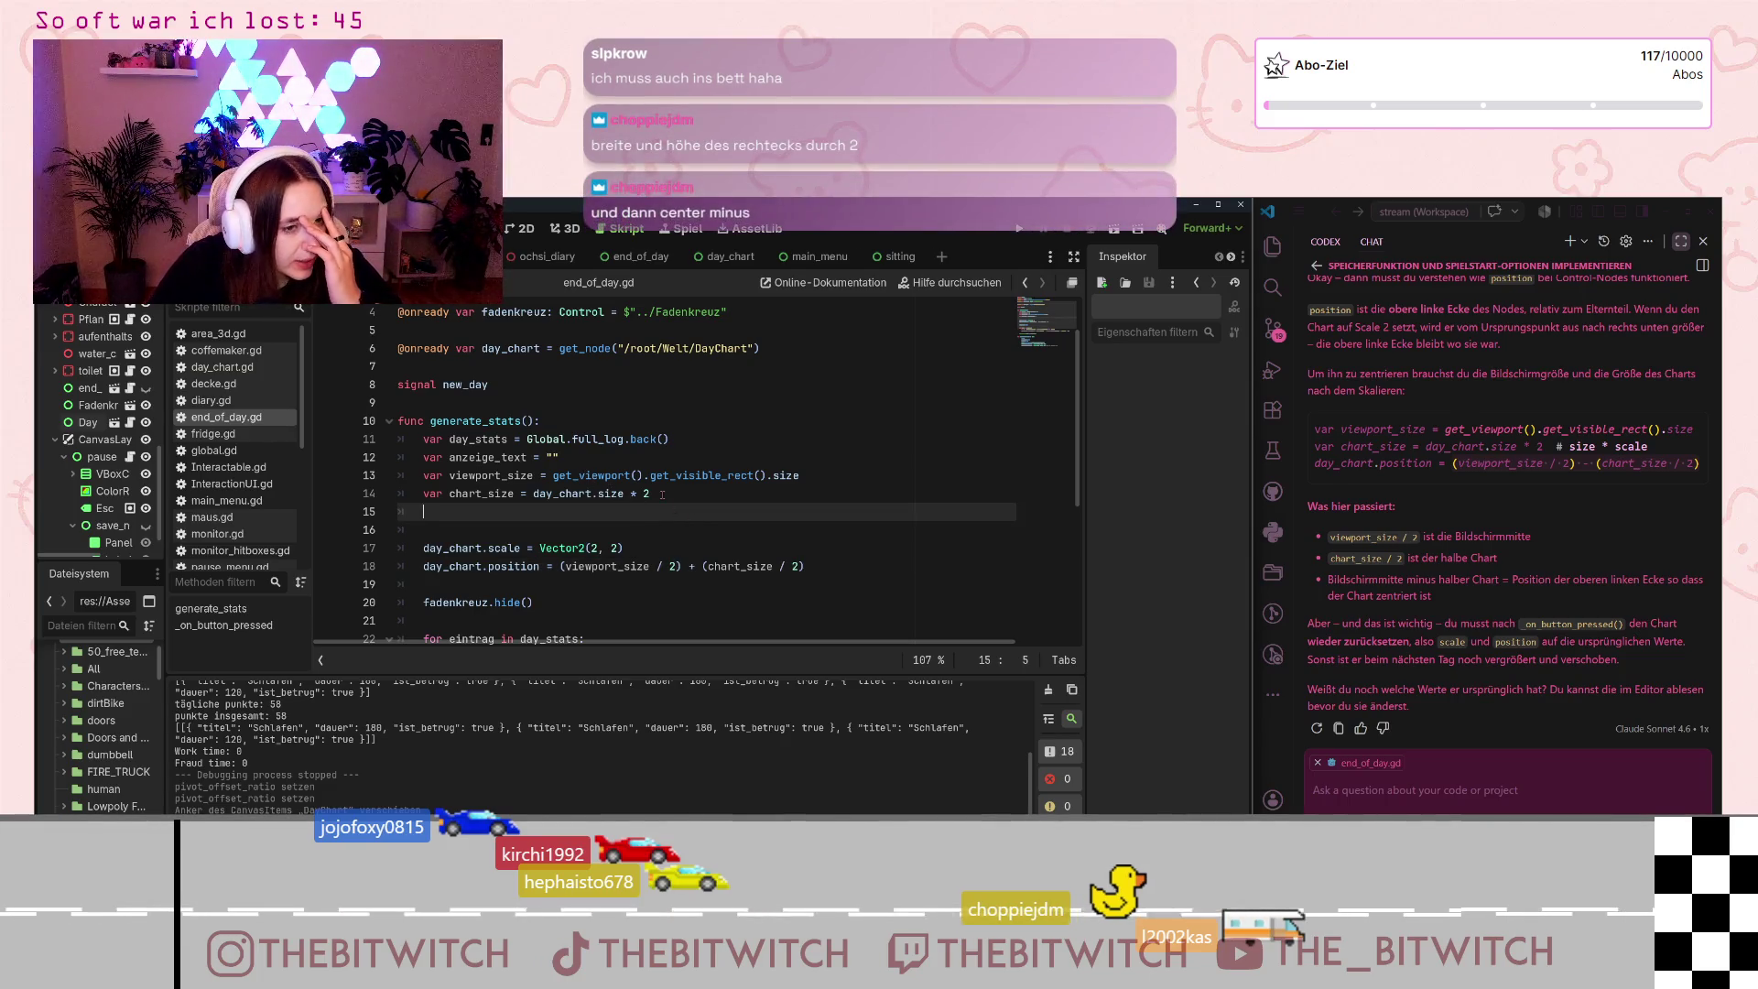
left_click(553, 493)
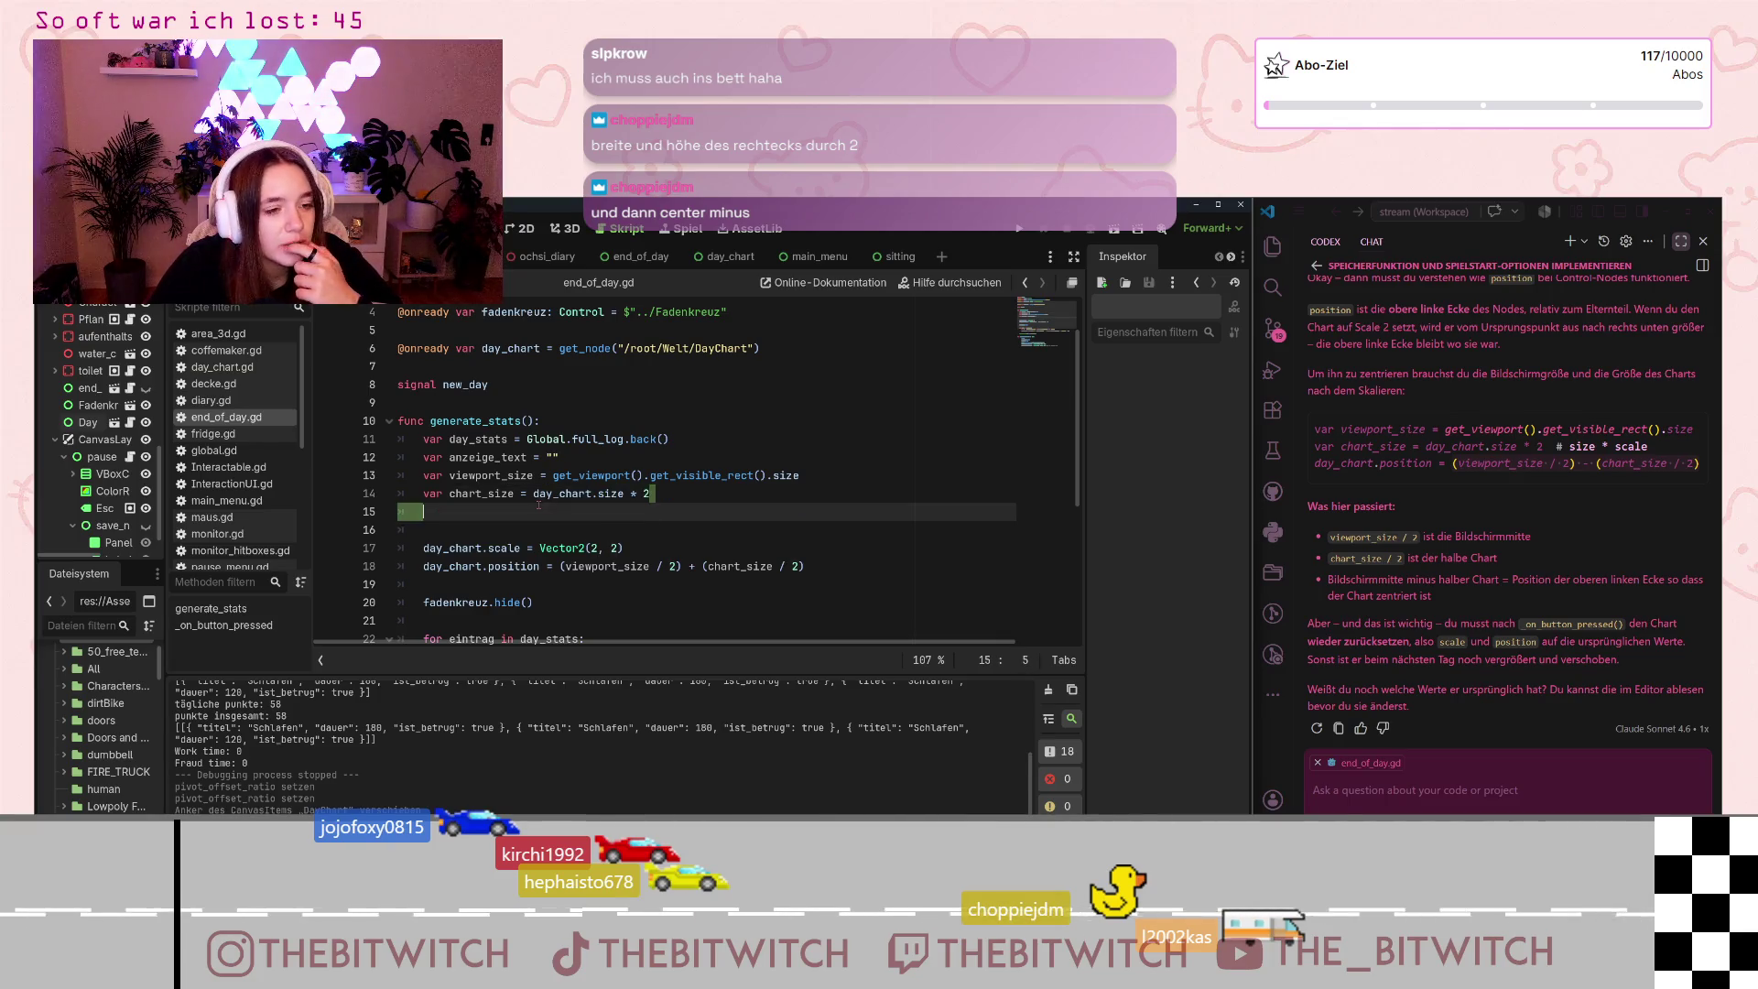
left_click(748, 566)
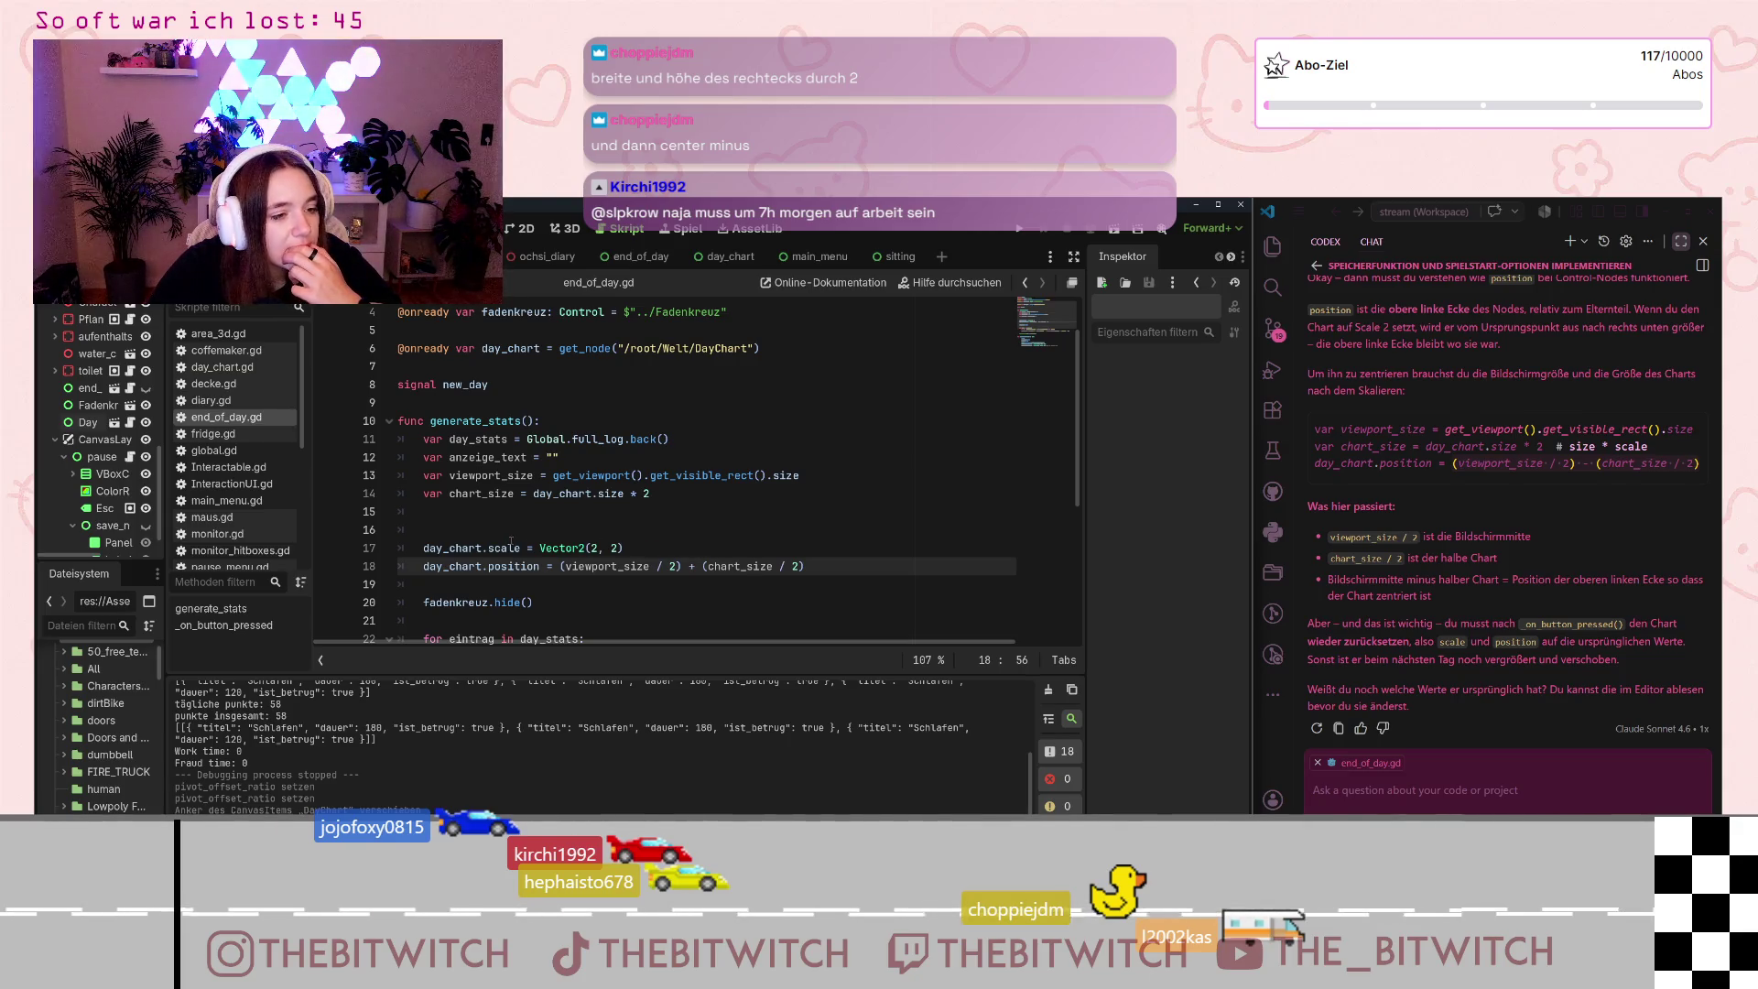
left_click(677, 520)
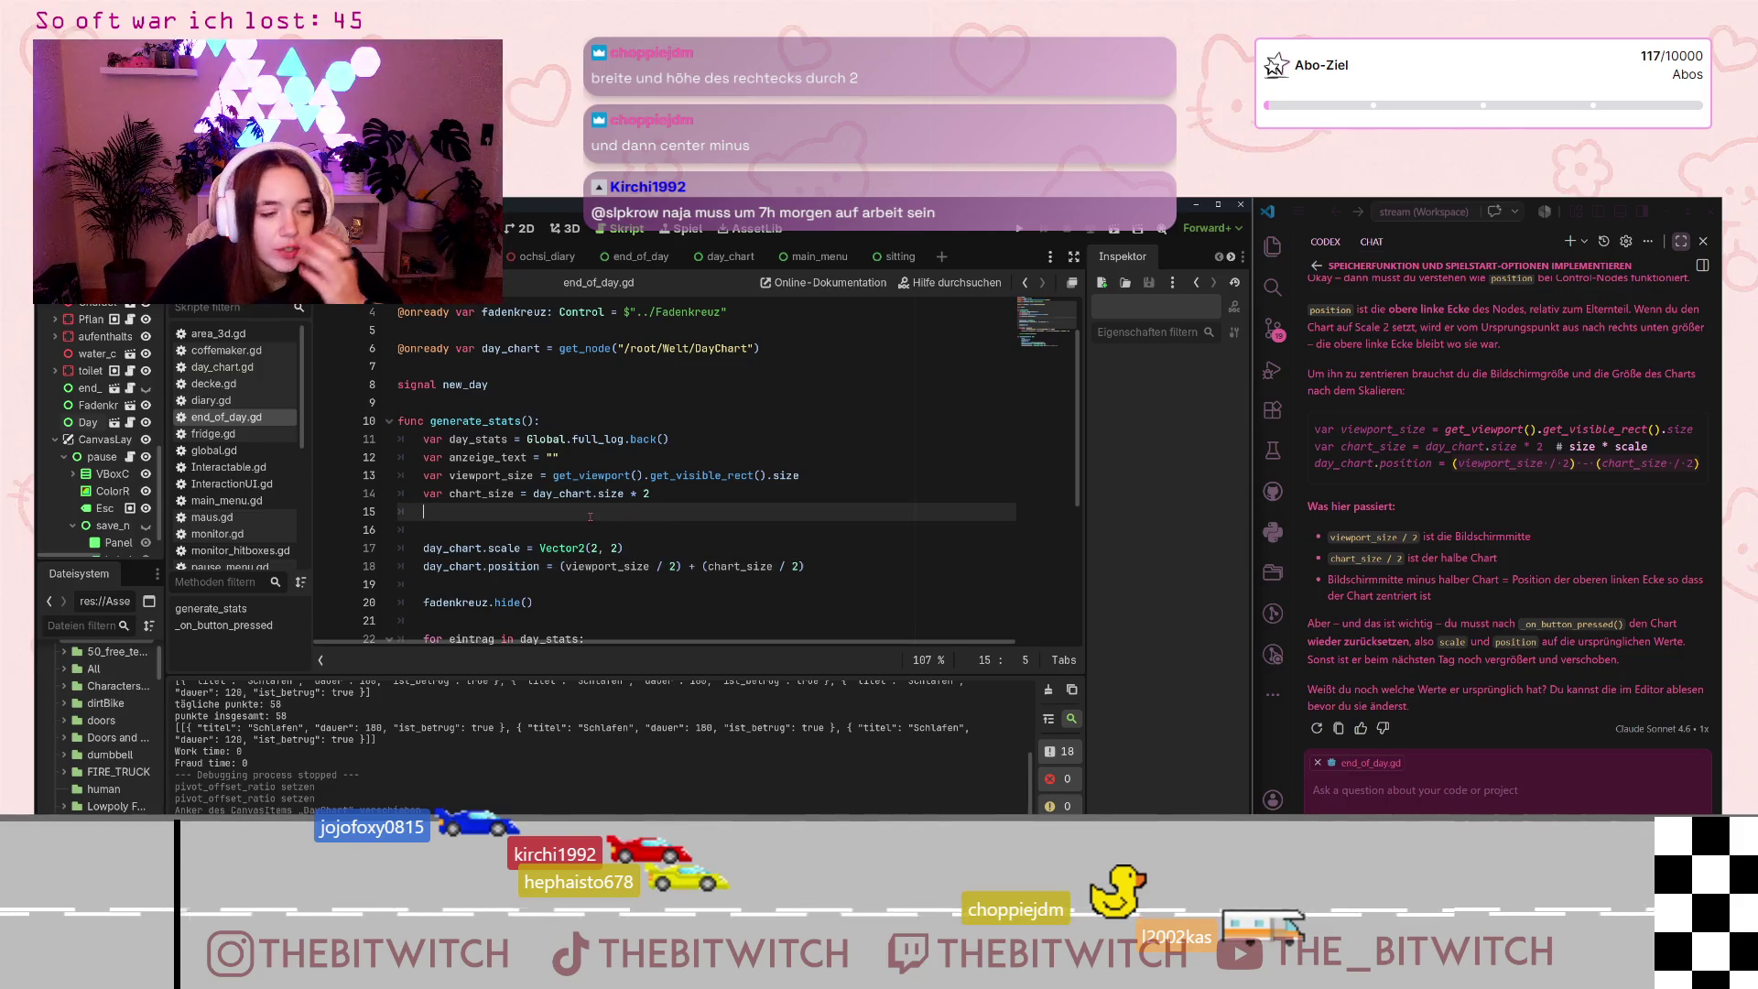
left_click(691, 566)
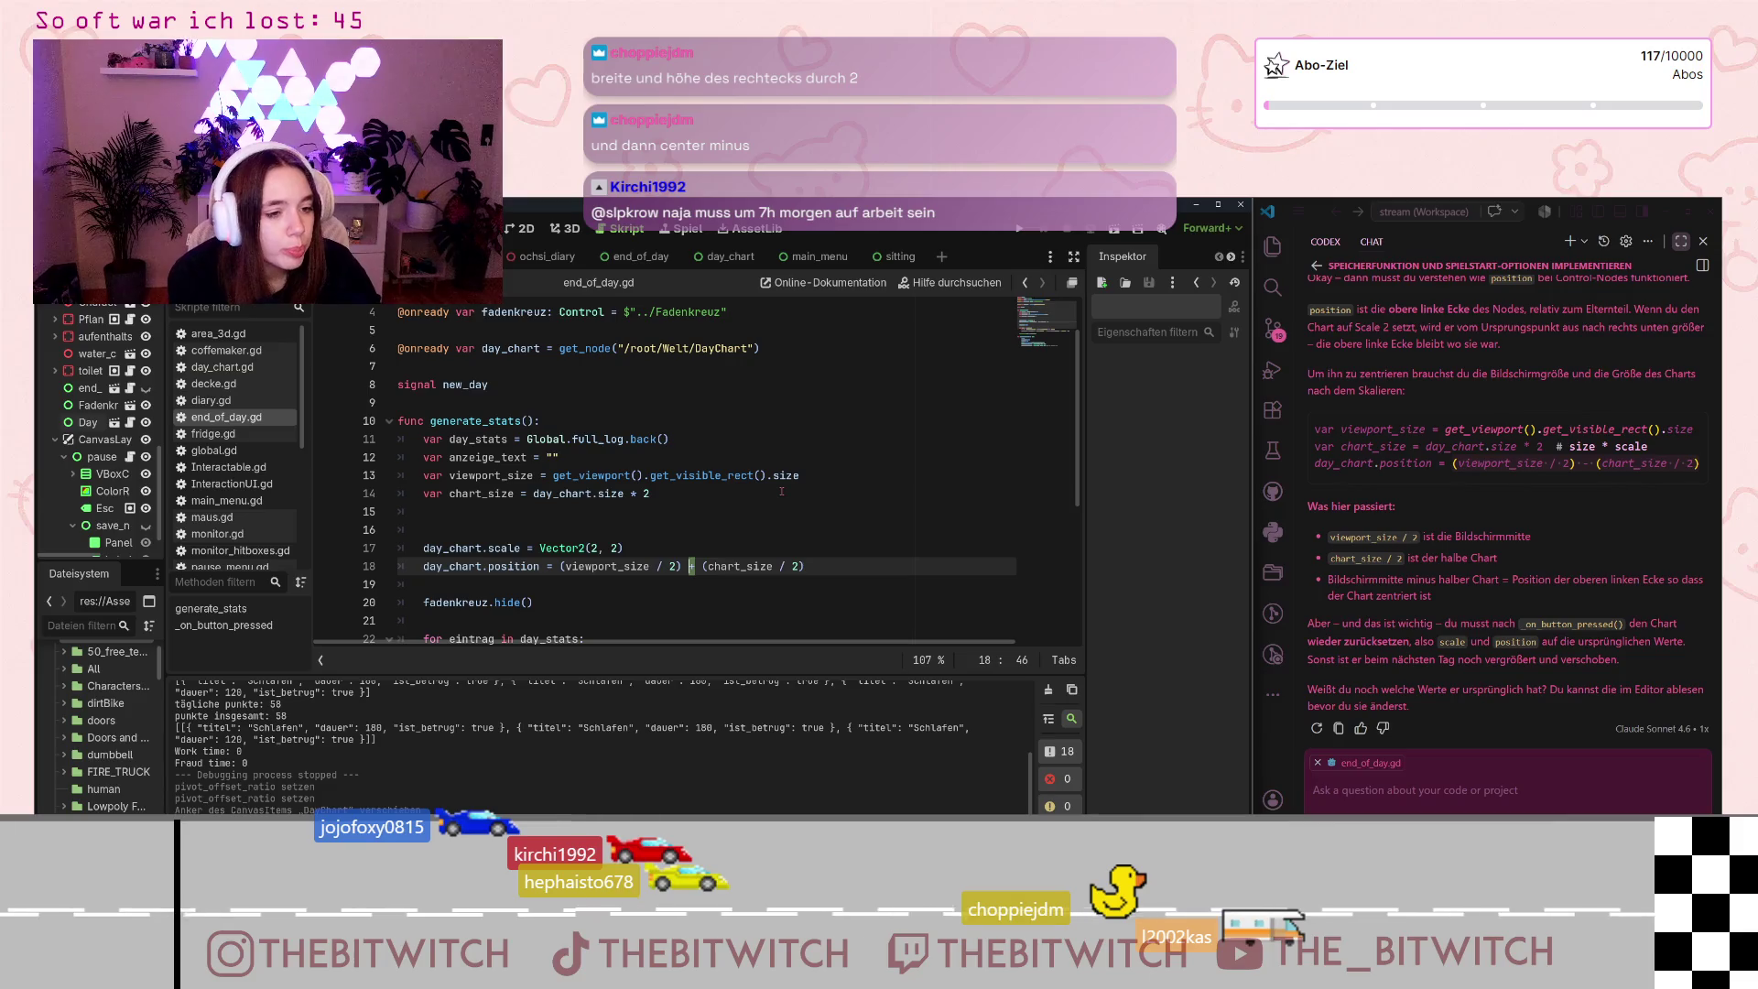
Step: Make line 18 subtract chart_size / 2, check get_visible_rect on line 13, and save to relaunch
type("-")
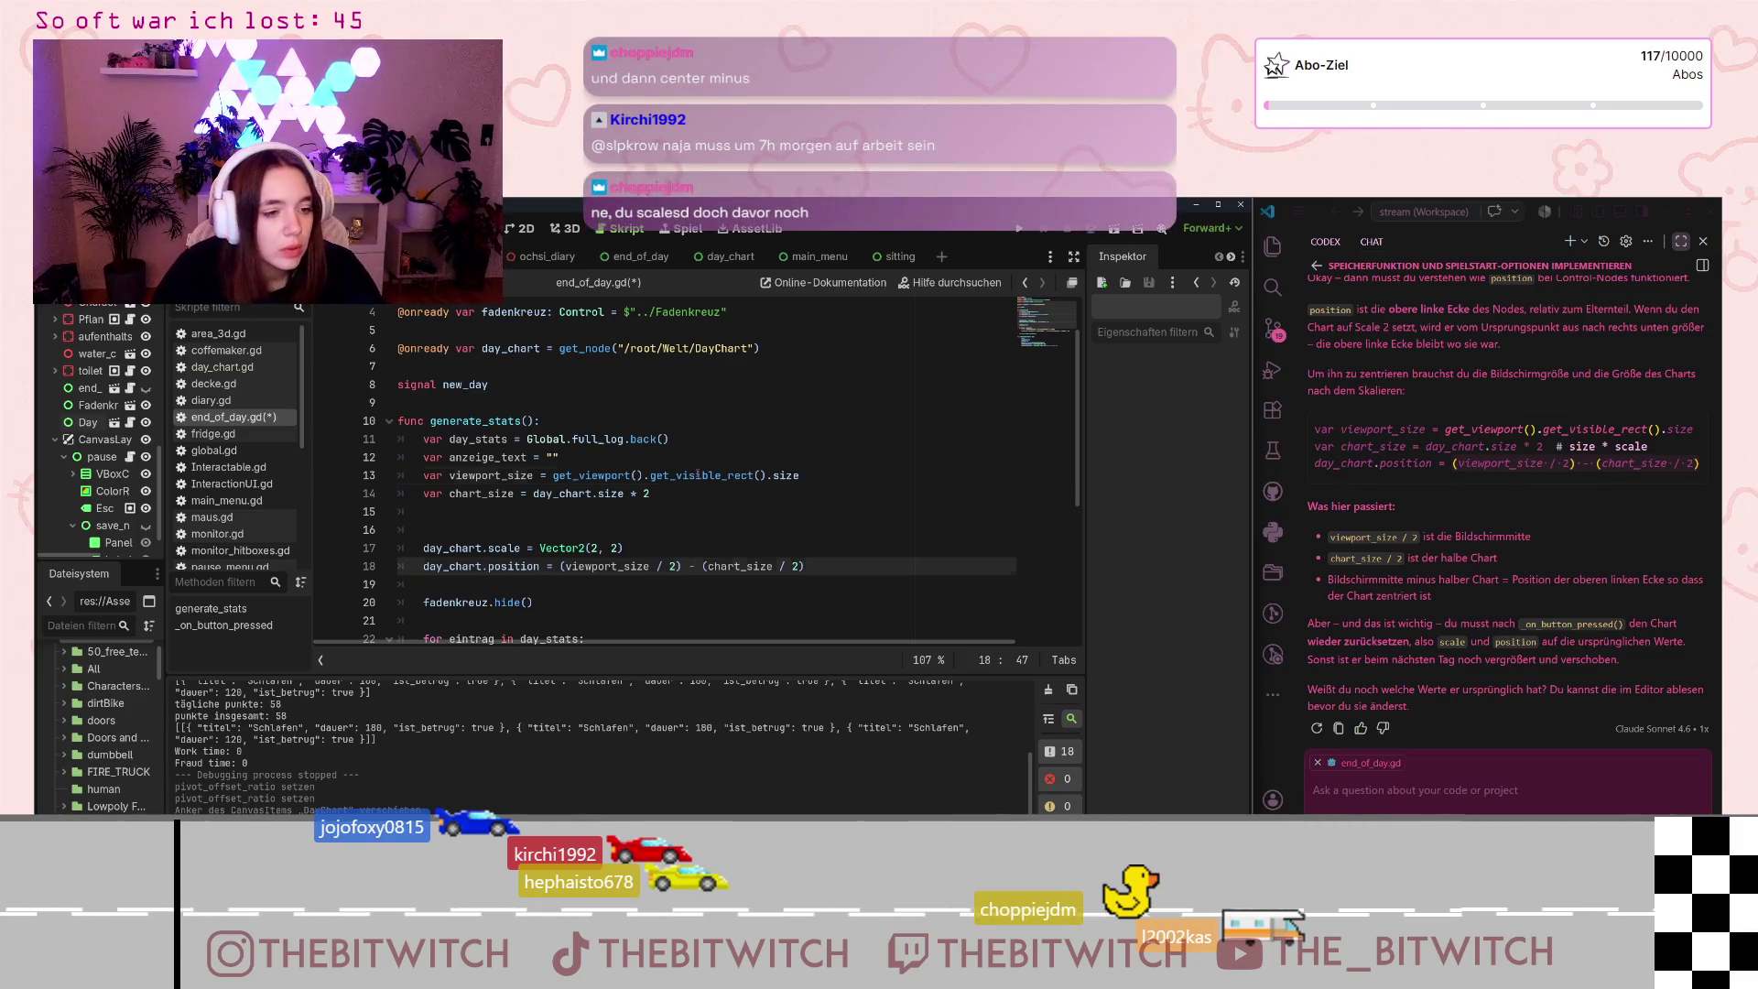
left_click(695, 475)
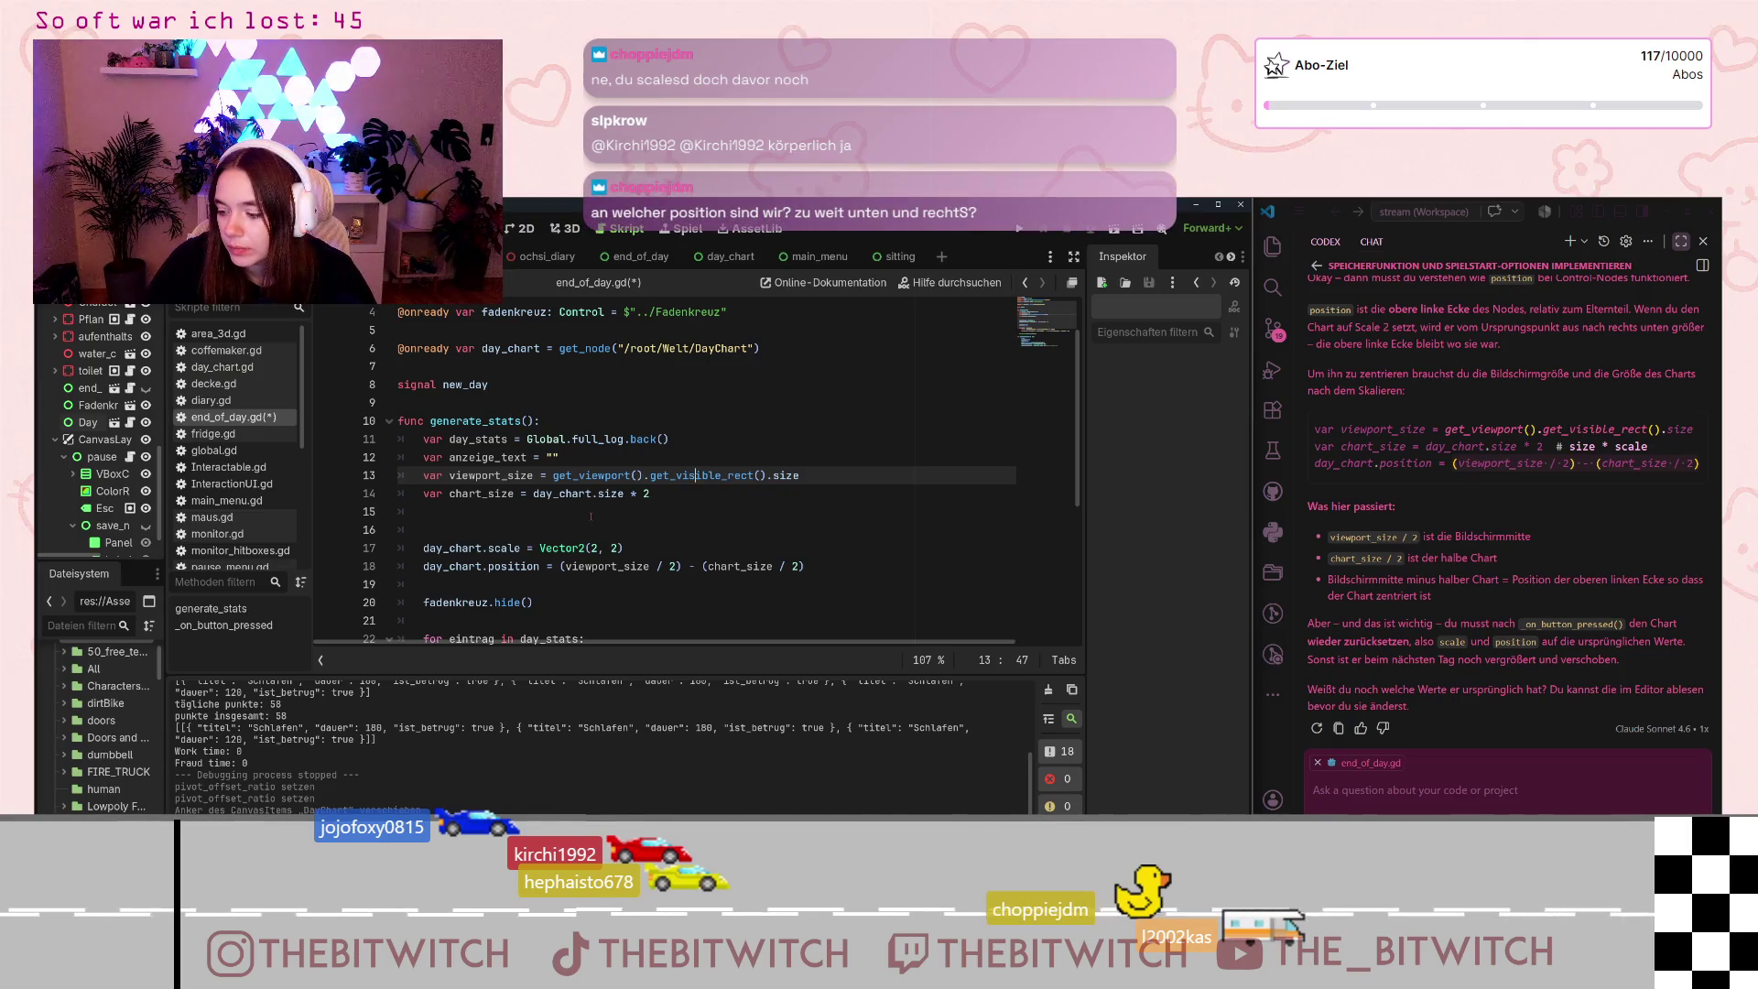
left_click(706, 524)
key("ctrl+s")
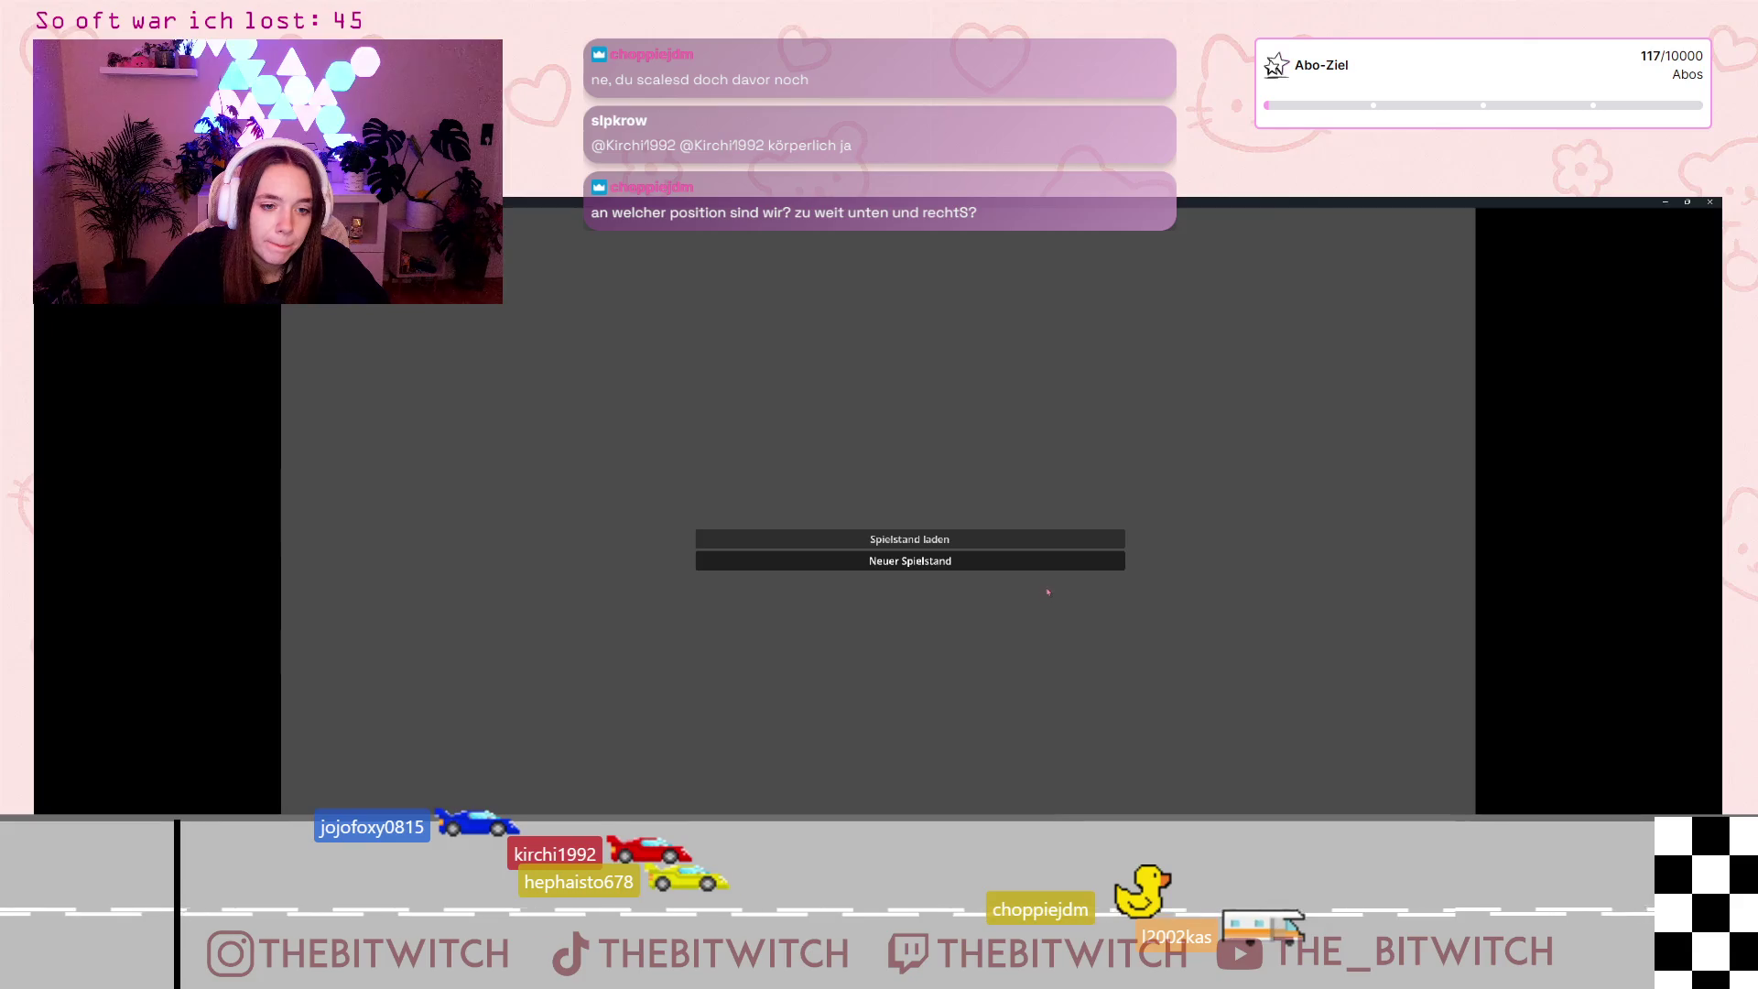
Step: Start the game from its menu, walk to the sofa and sleep to end the day
left_click(1044, 561)
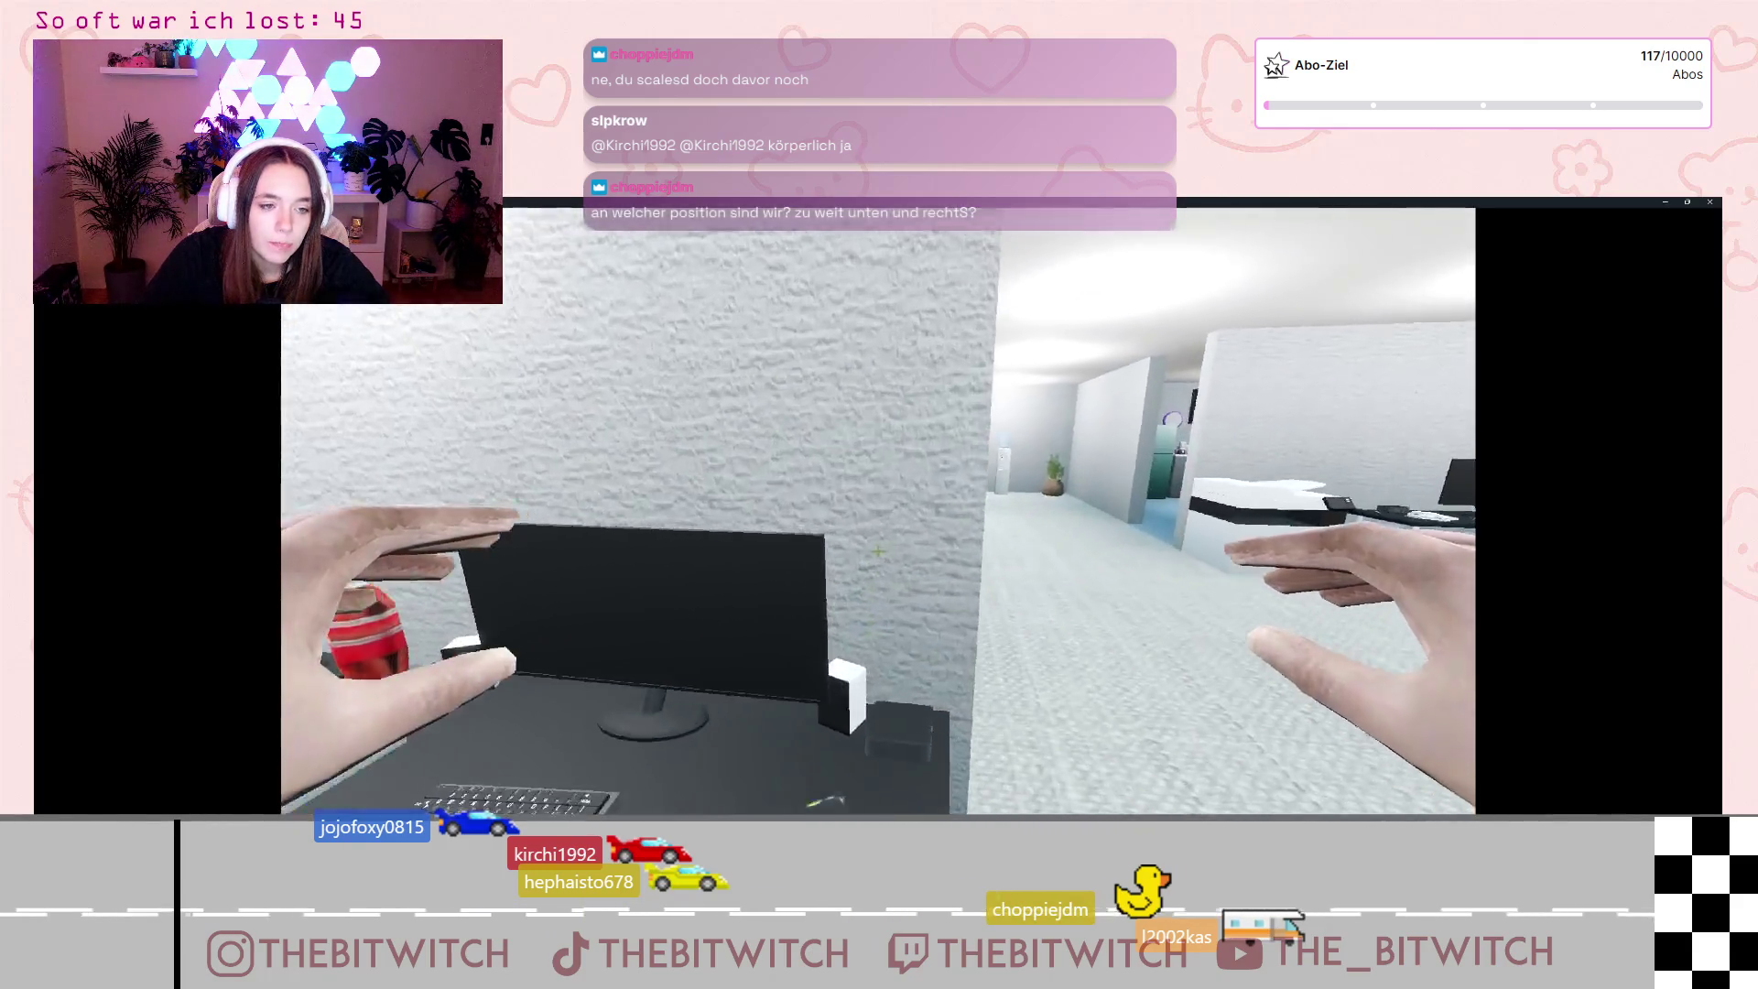
key("w")
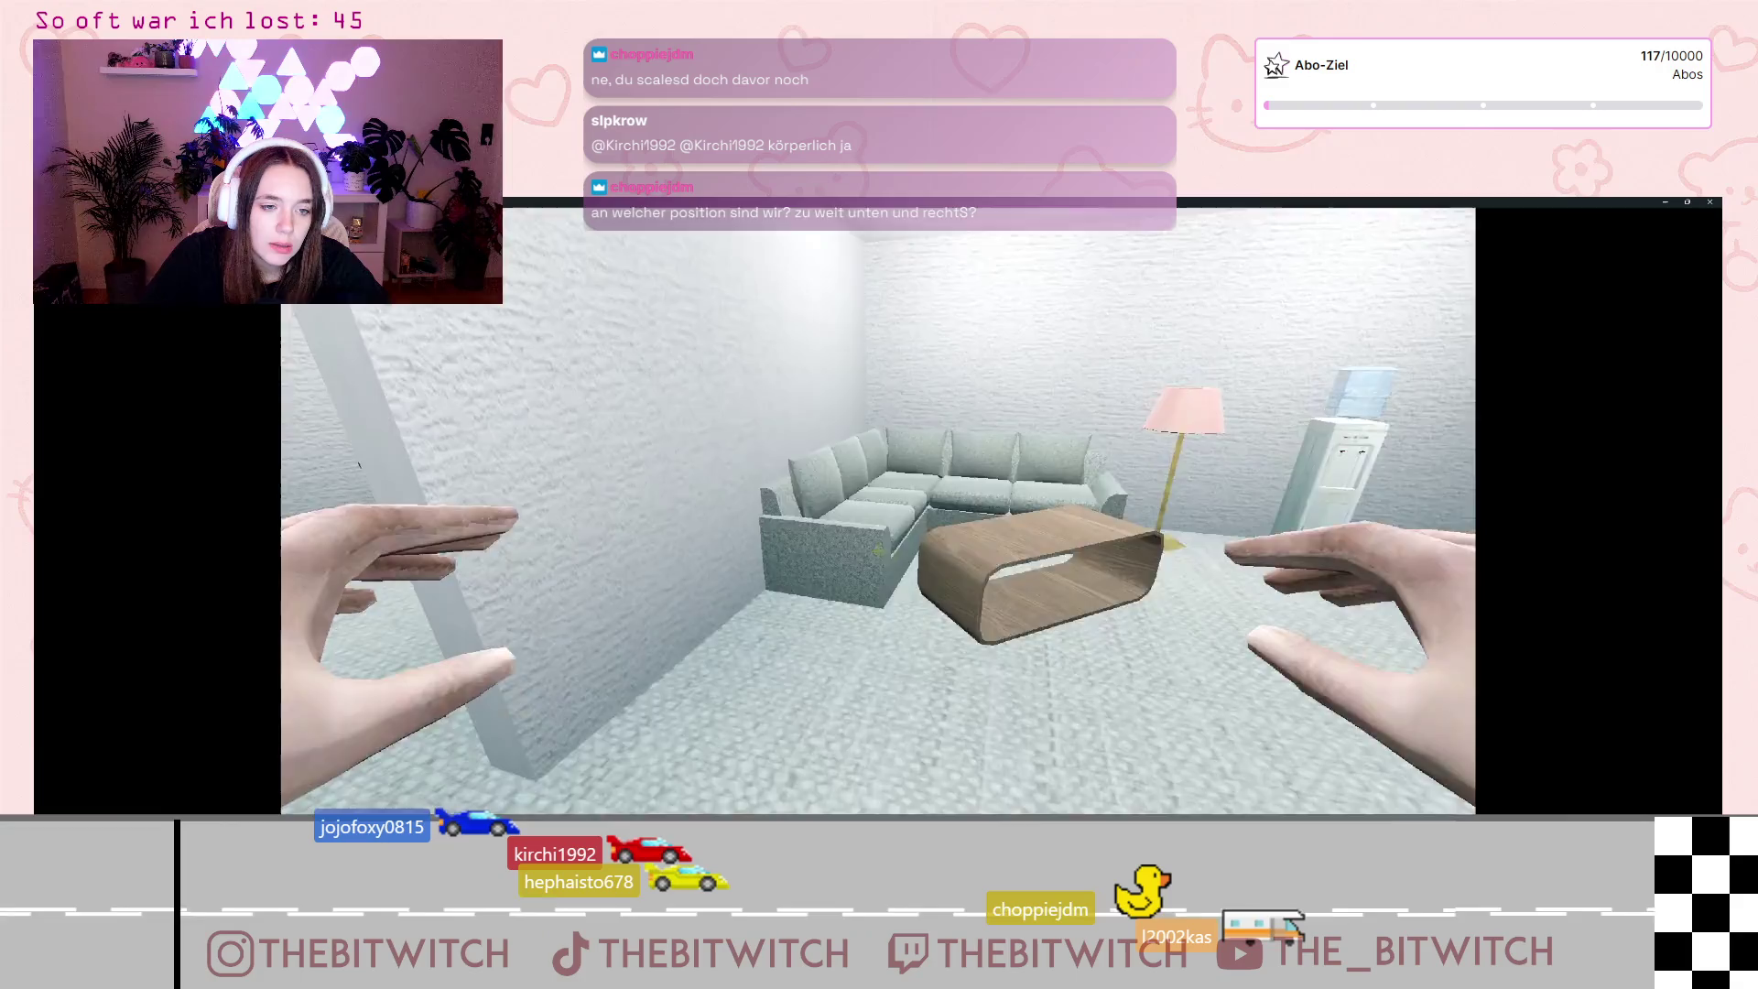
key("w")
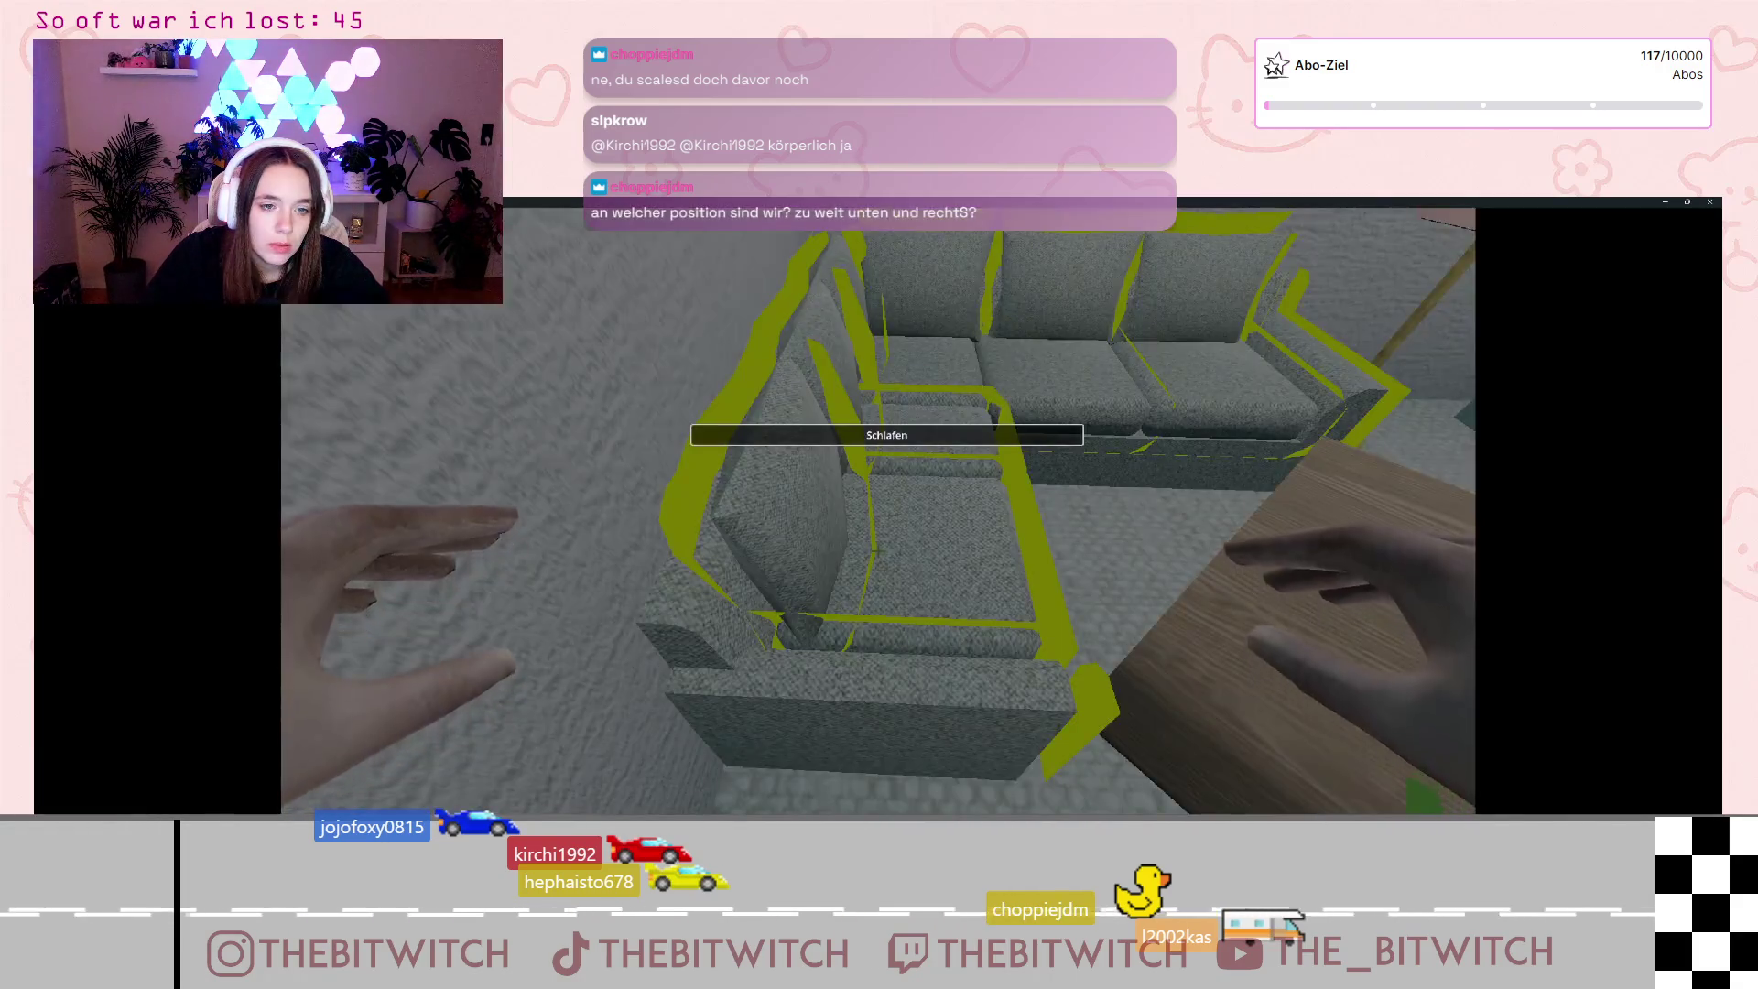
key("e")
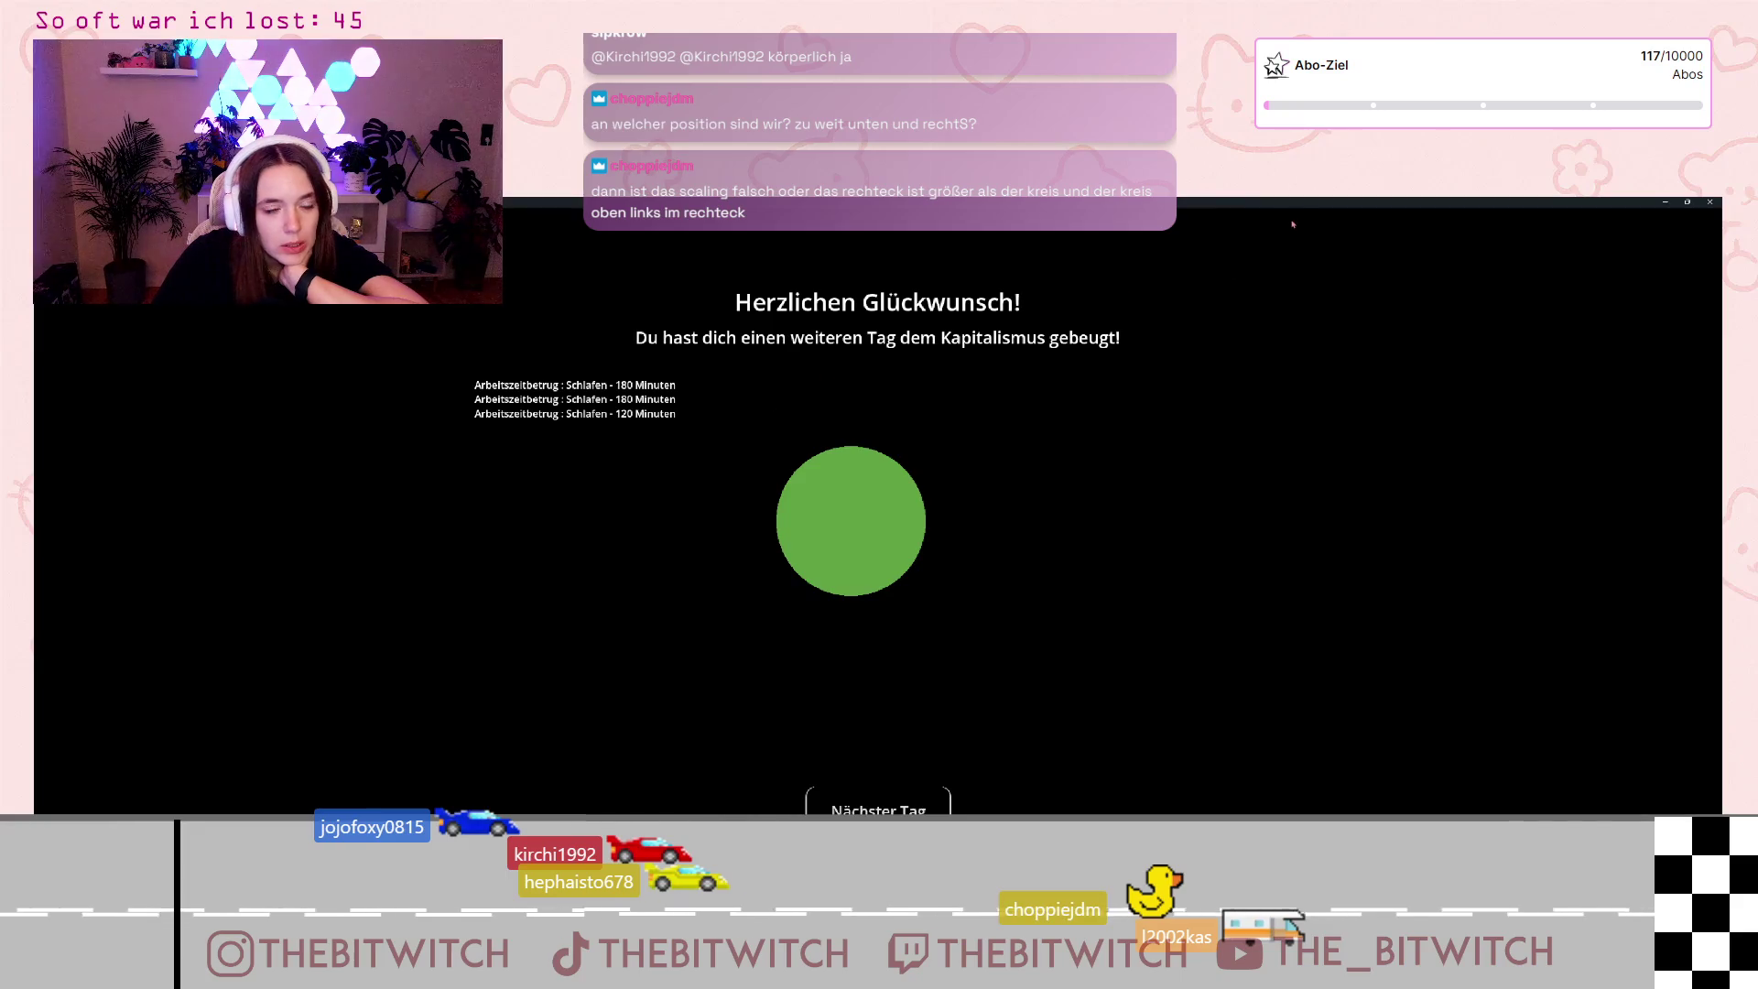
Step: Close the running game window to get back to the end_of_day.gd script
left_click(1710, 204)
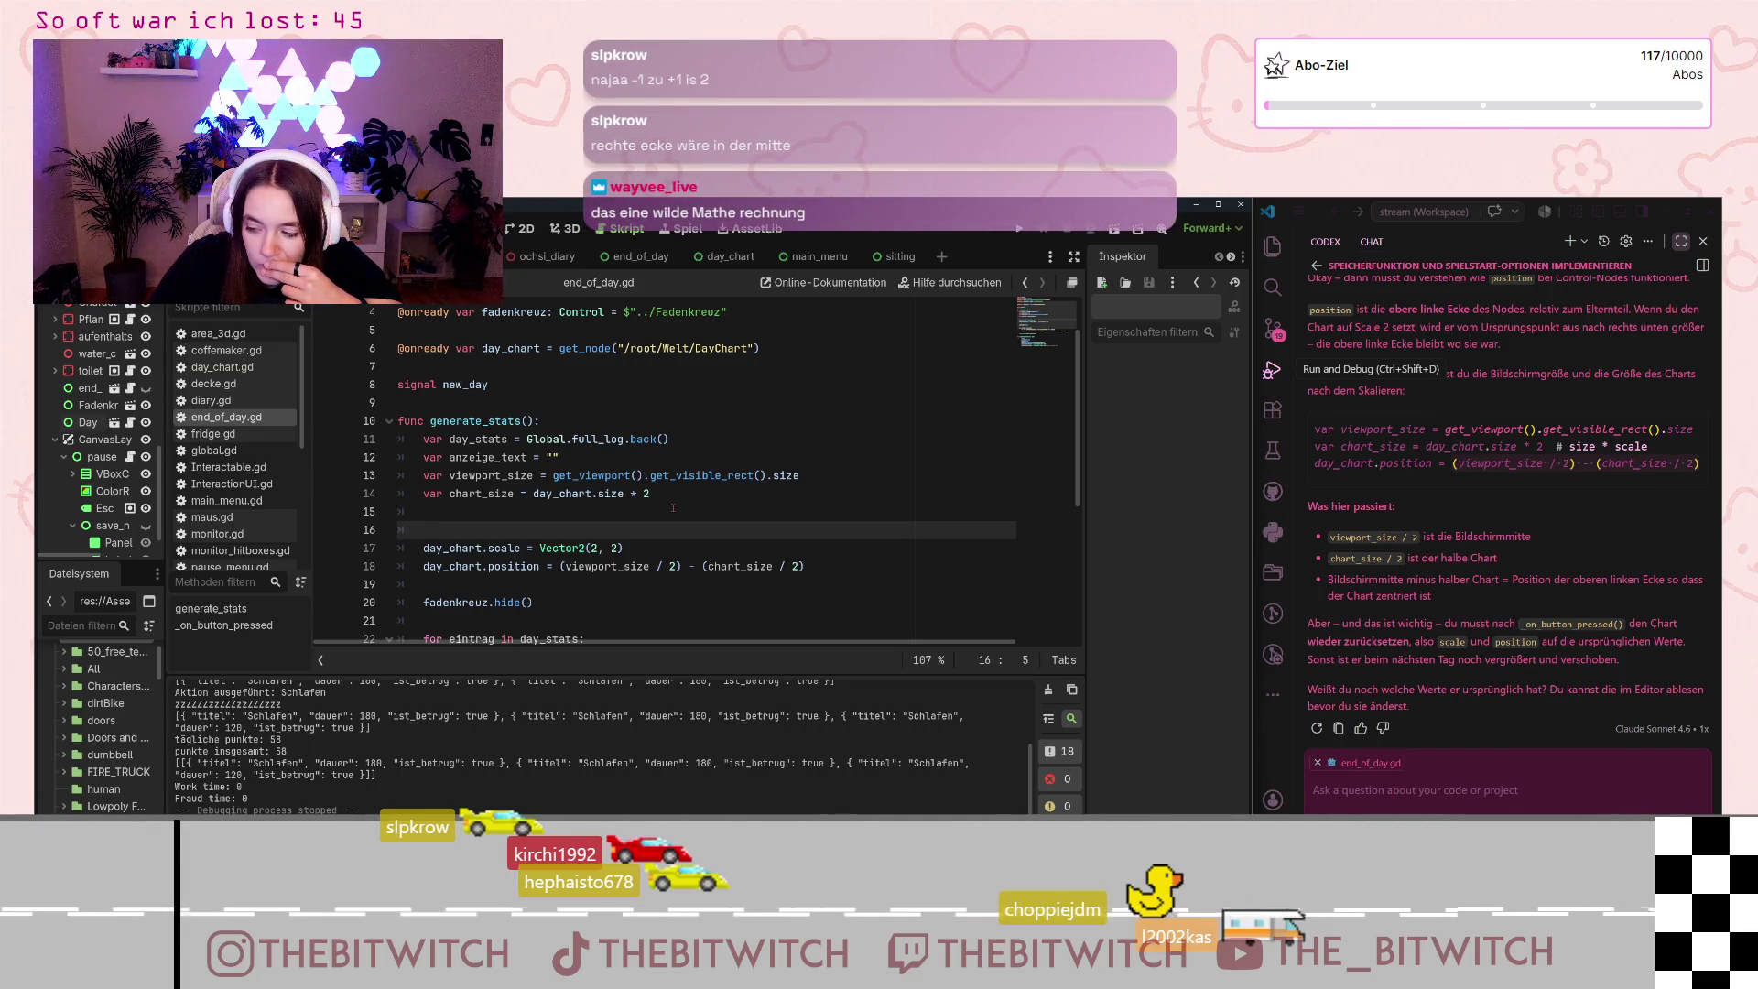
left_click(594, 512)
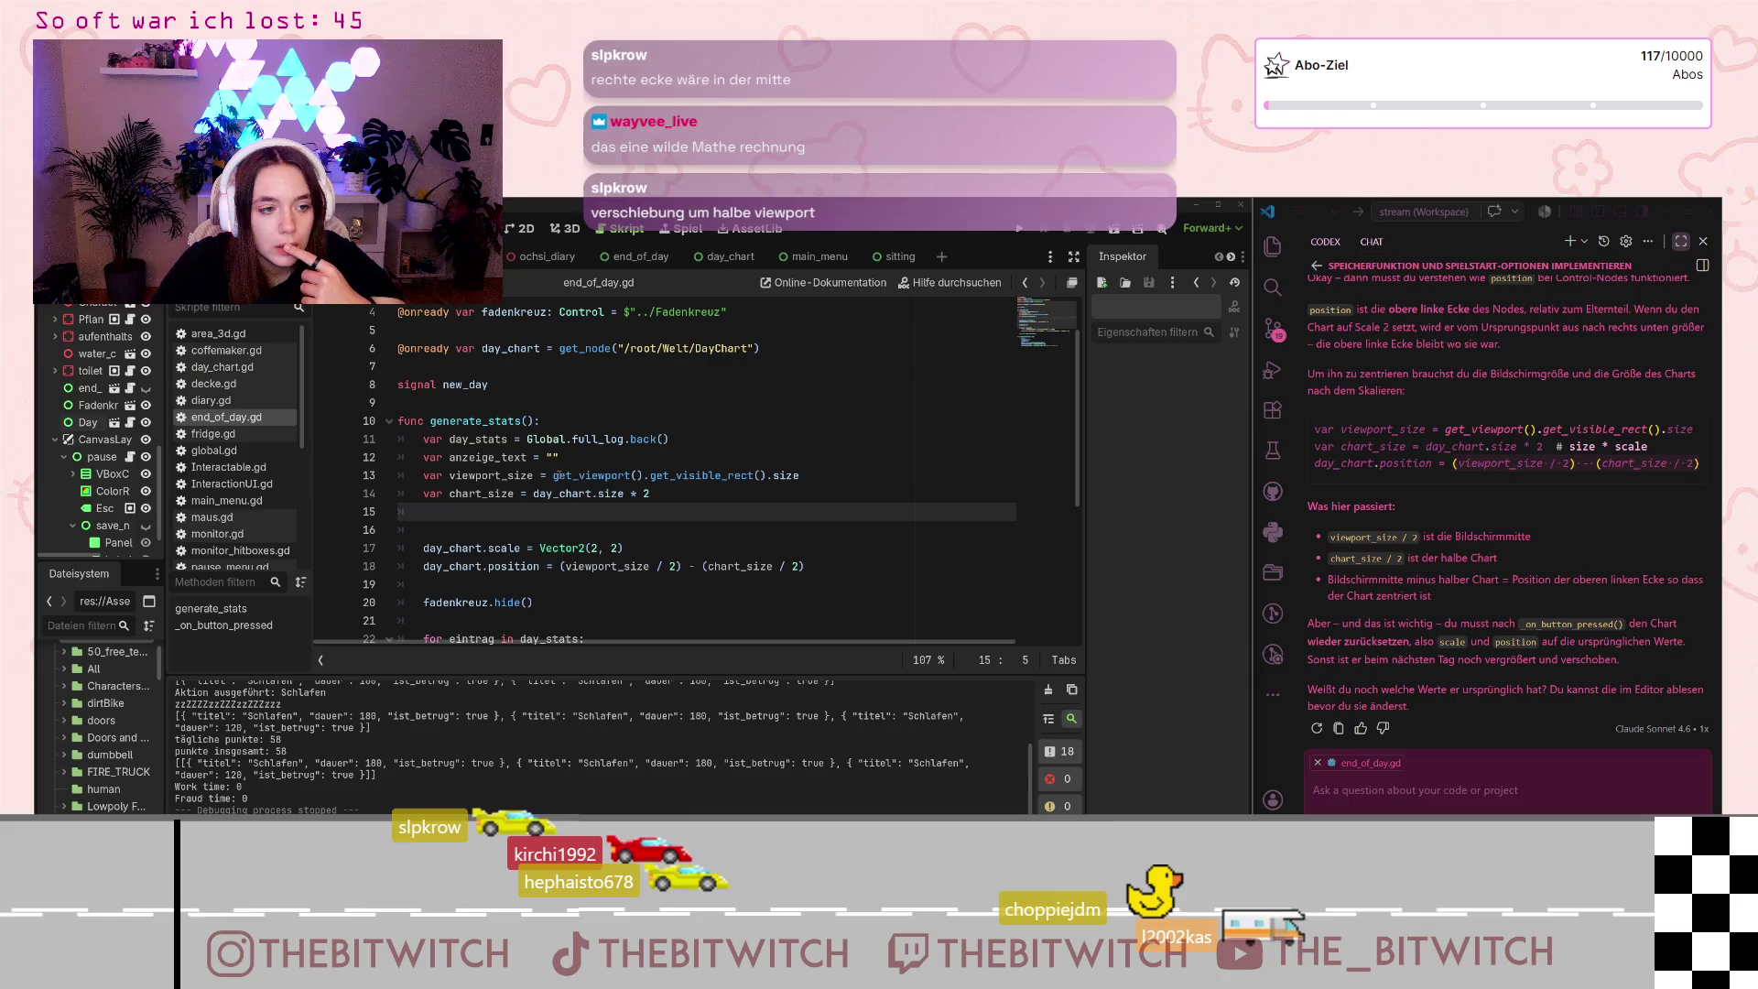
mouse_move(556, 475)
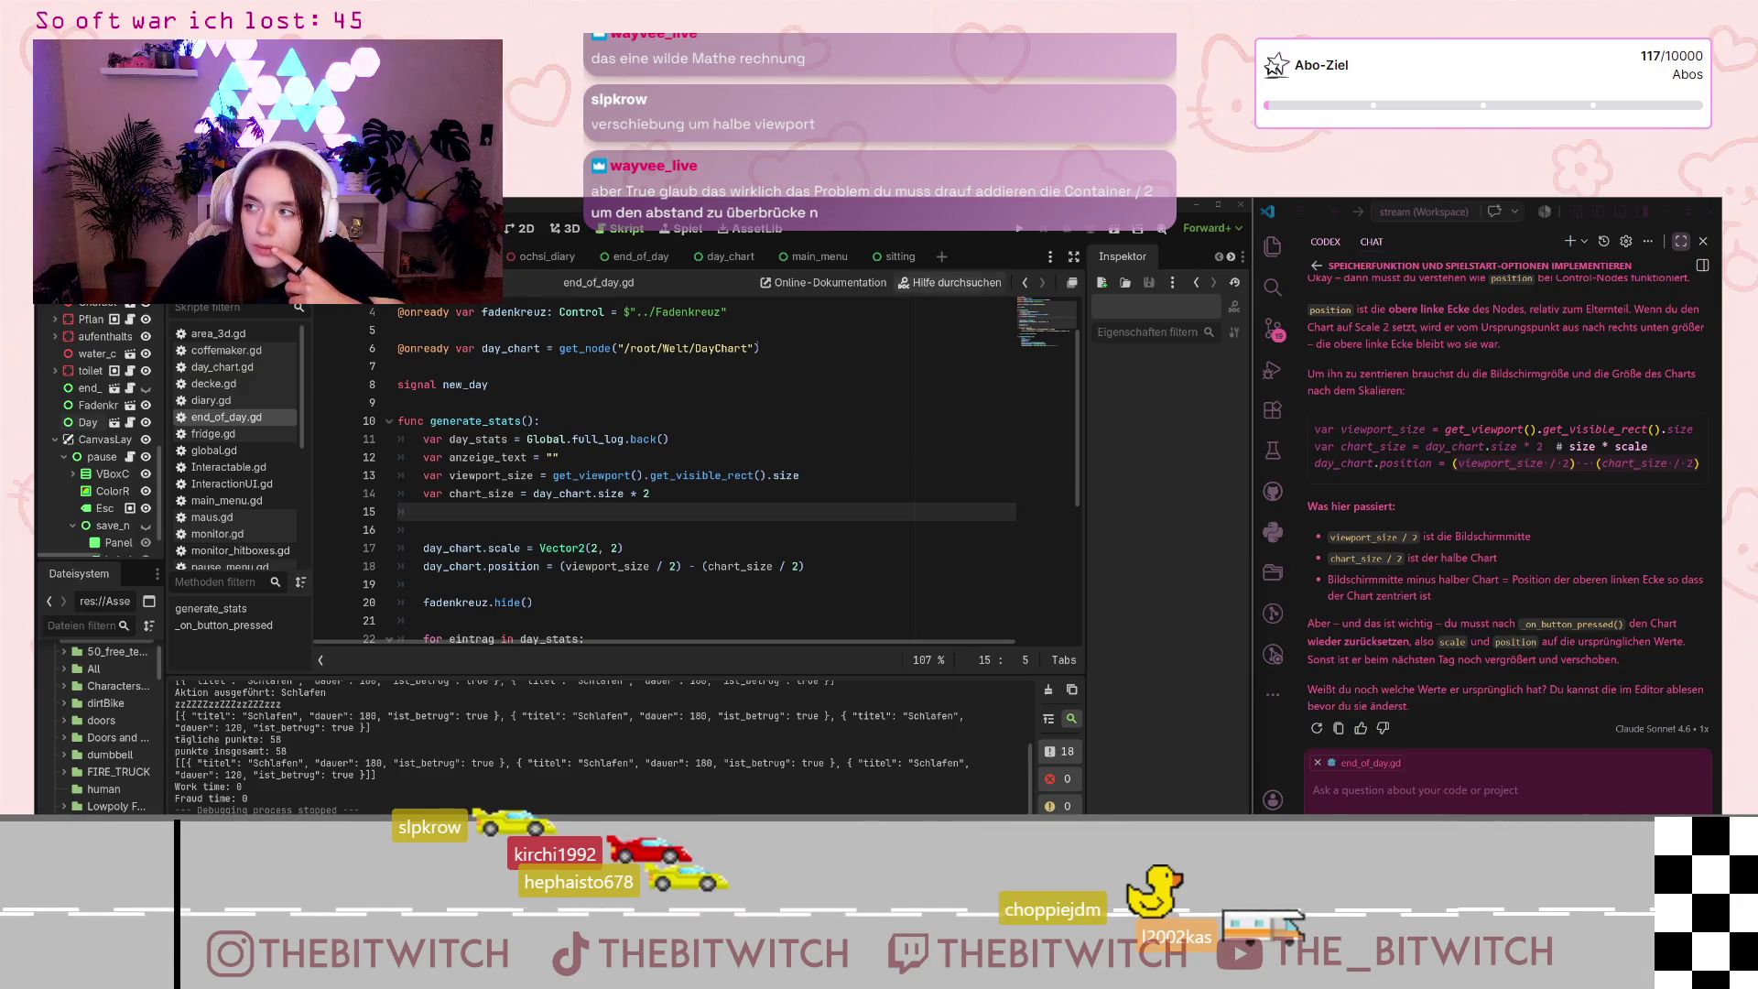
left_click(690, 565)
key("shift+Right")
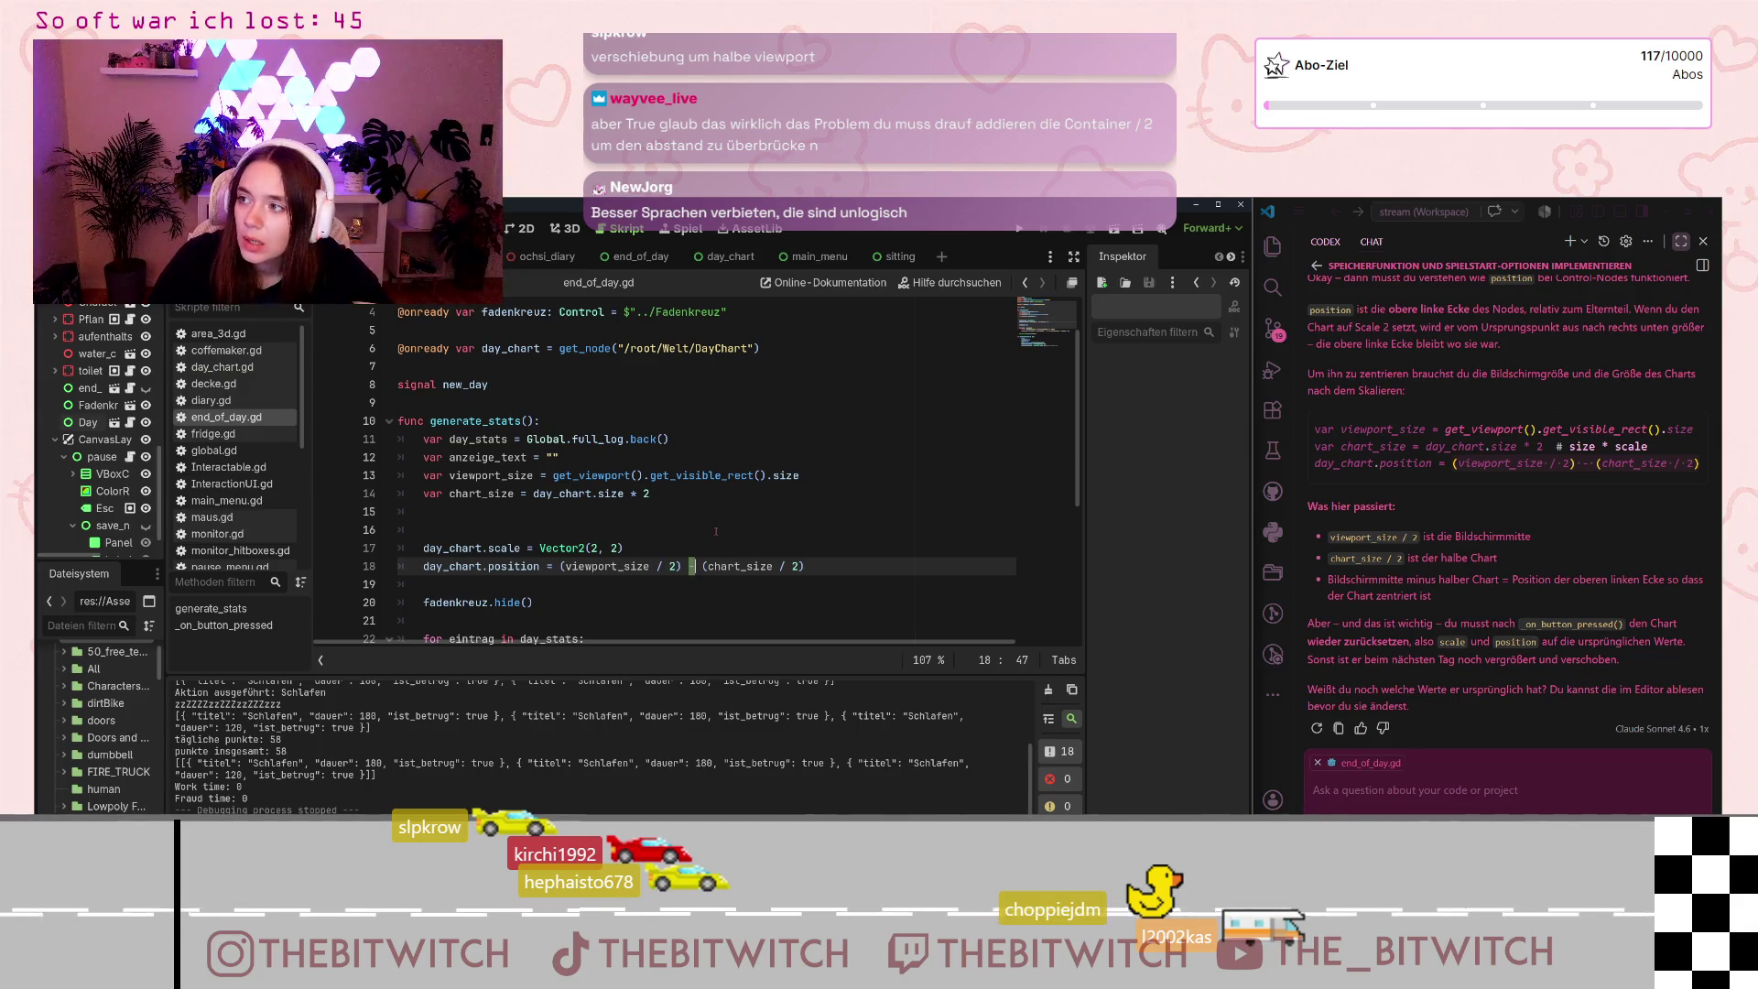
Step: Change the chart position on line 18 to add chart_size / 2 and save the script
type("+")
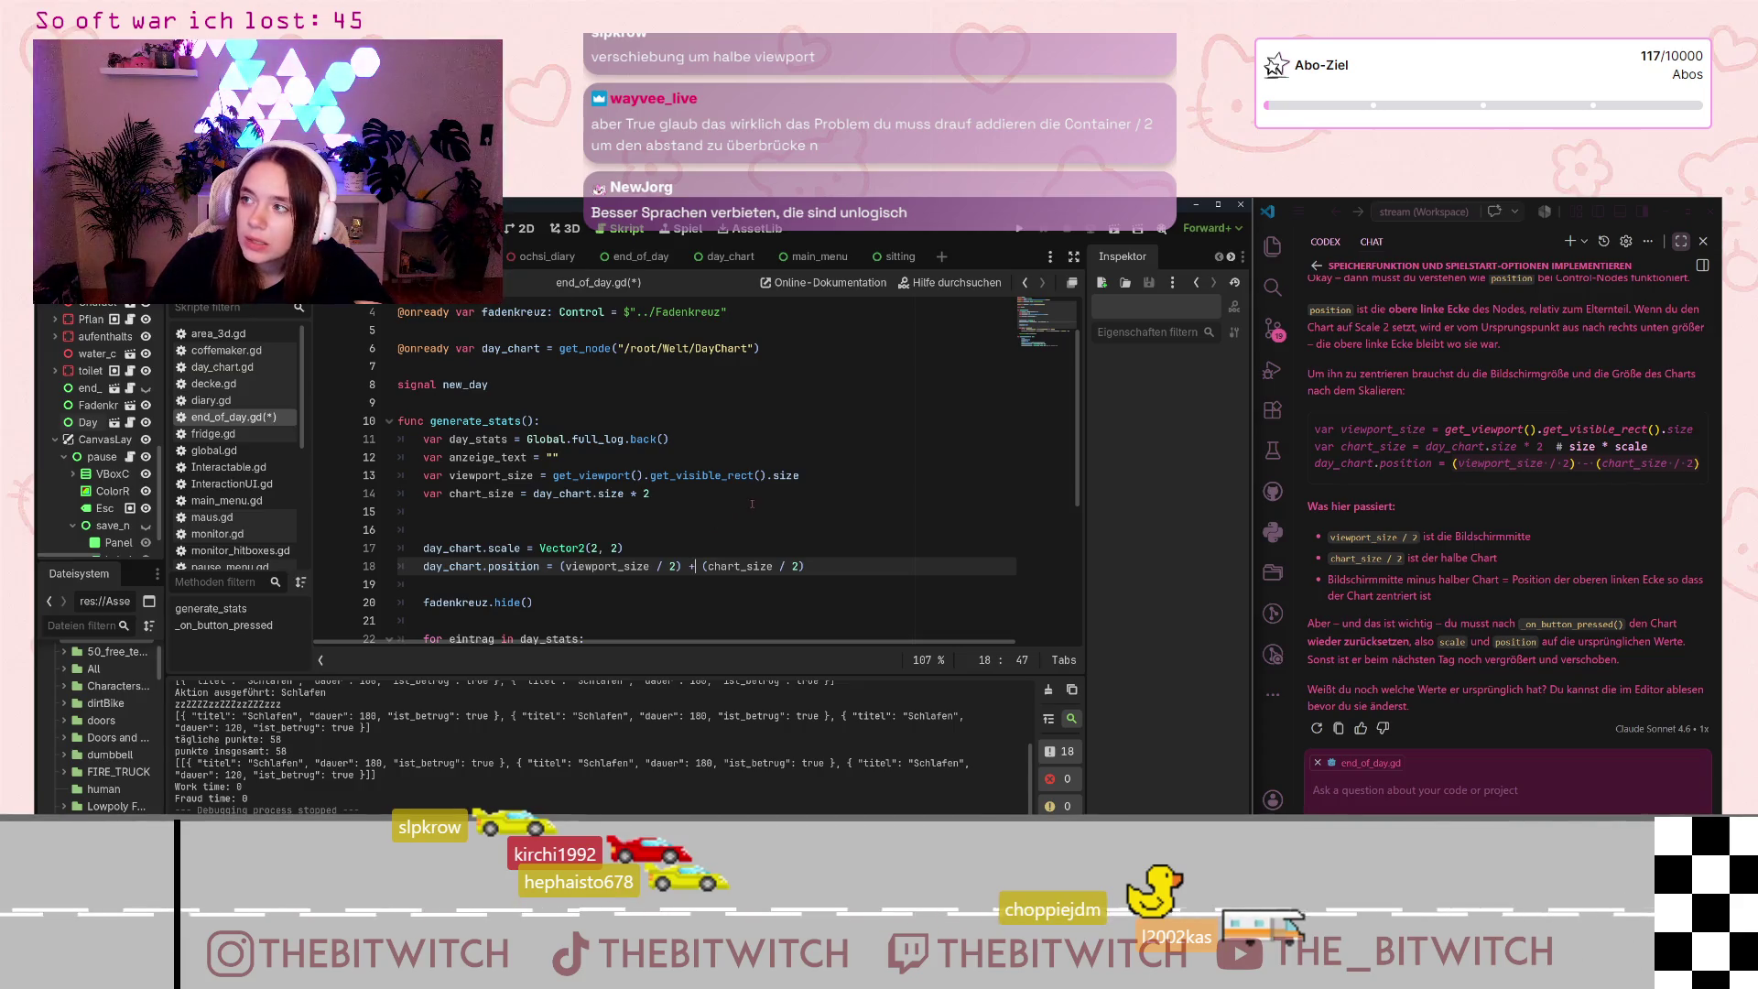
left_click(752, 504)
key("ctrl+s")
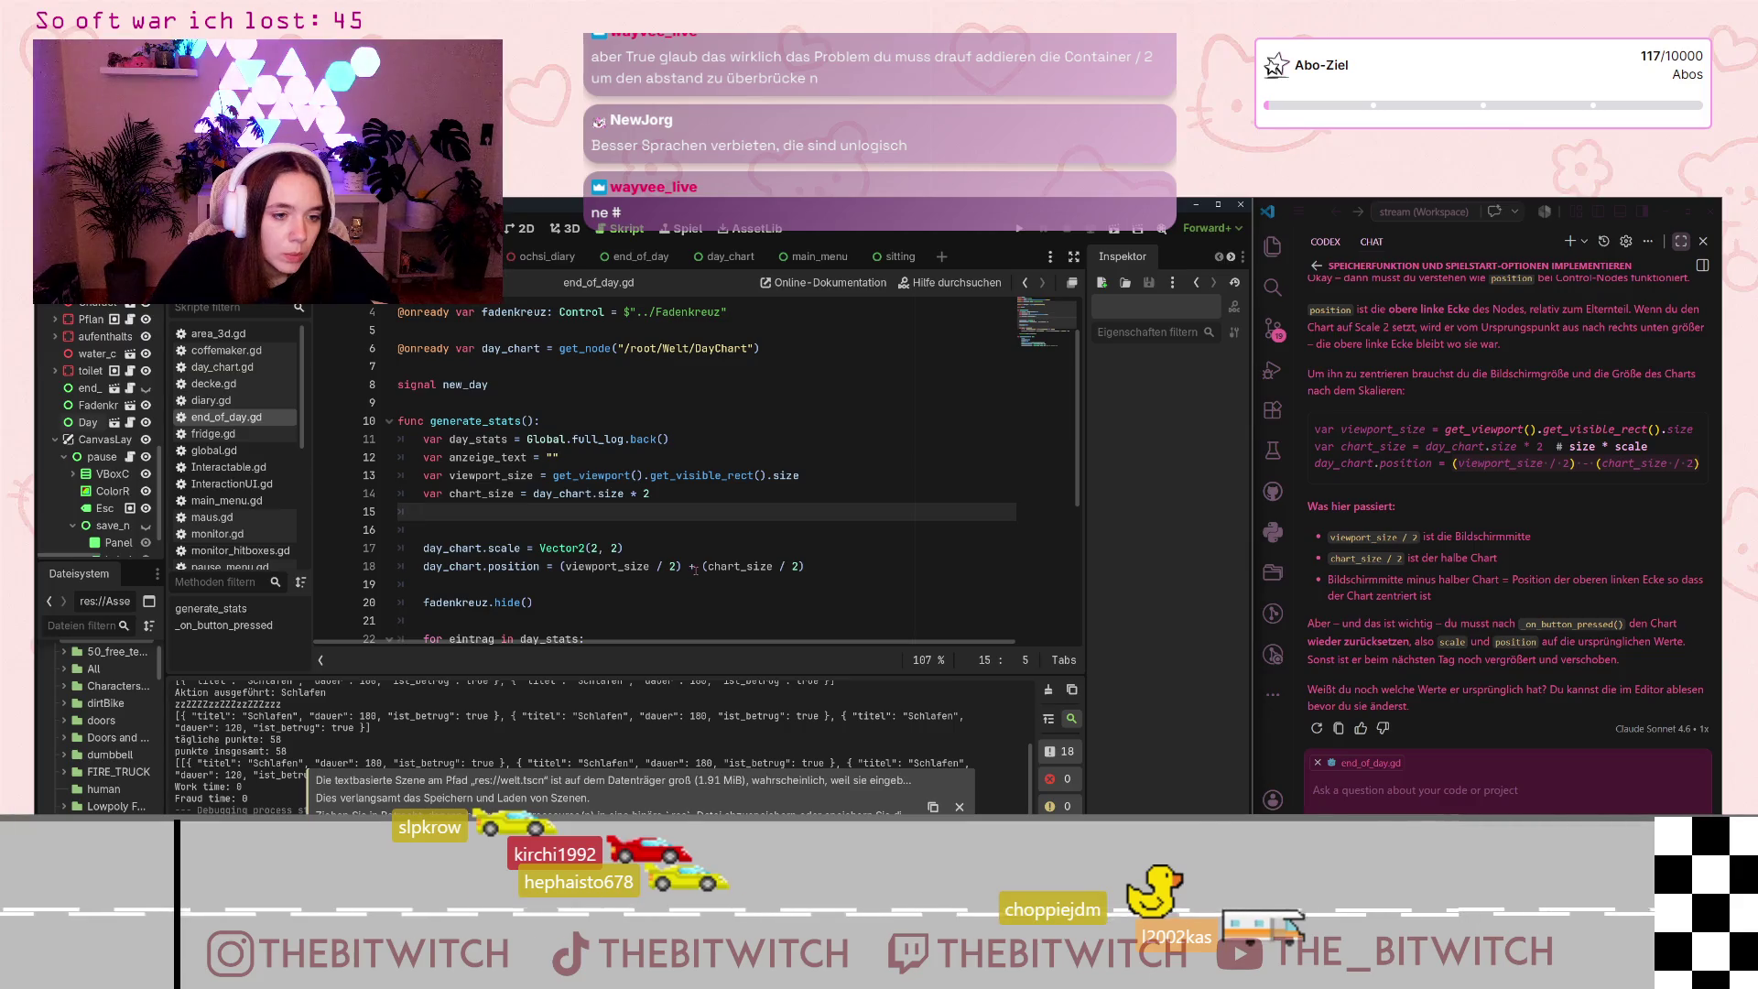
Step: Tag the chart position line with #todo and start a print(viewport… call below it
double_click(693, 567)
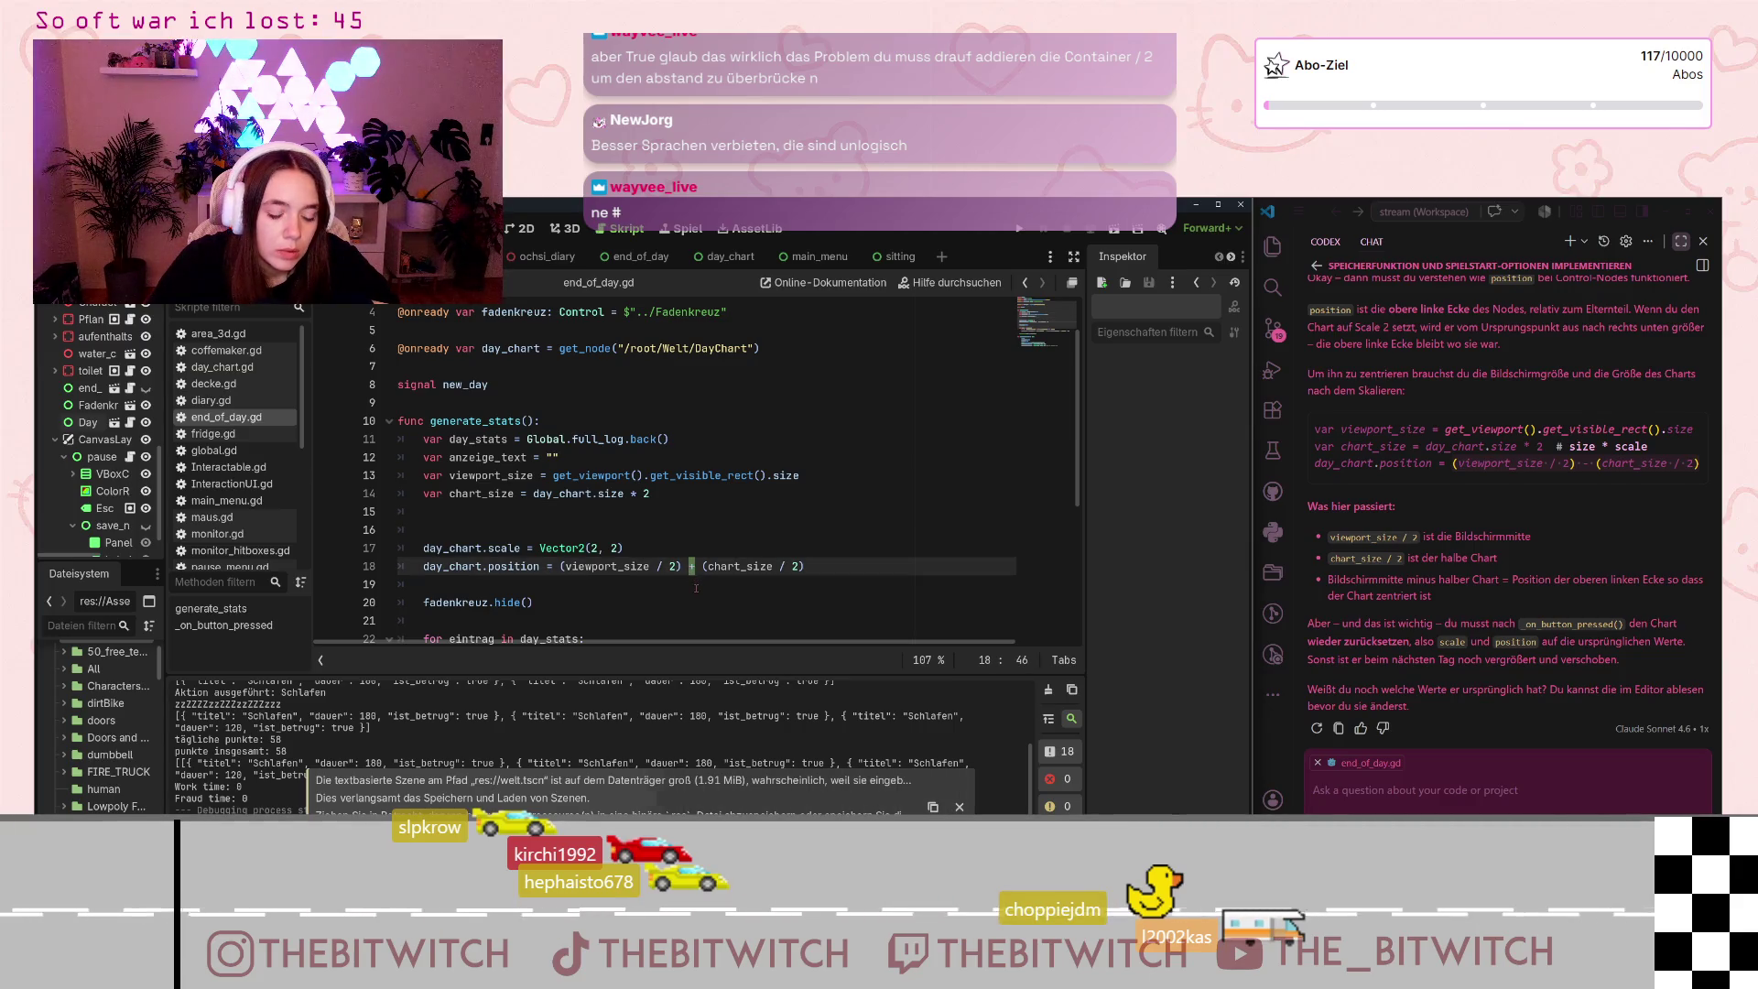
left_click(755, 552)
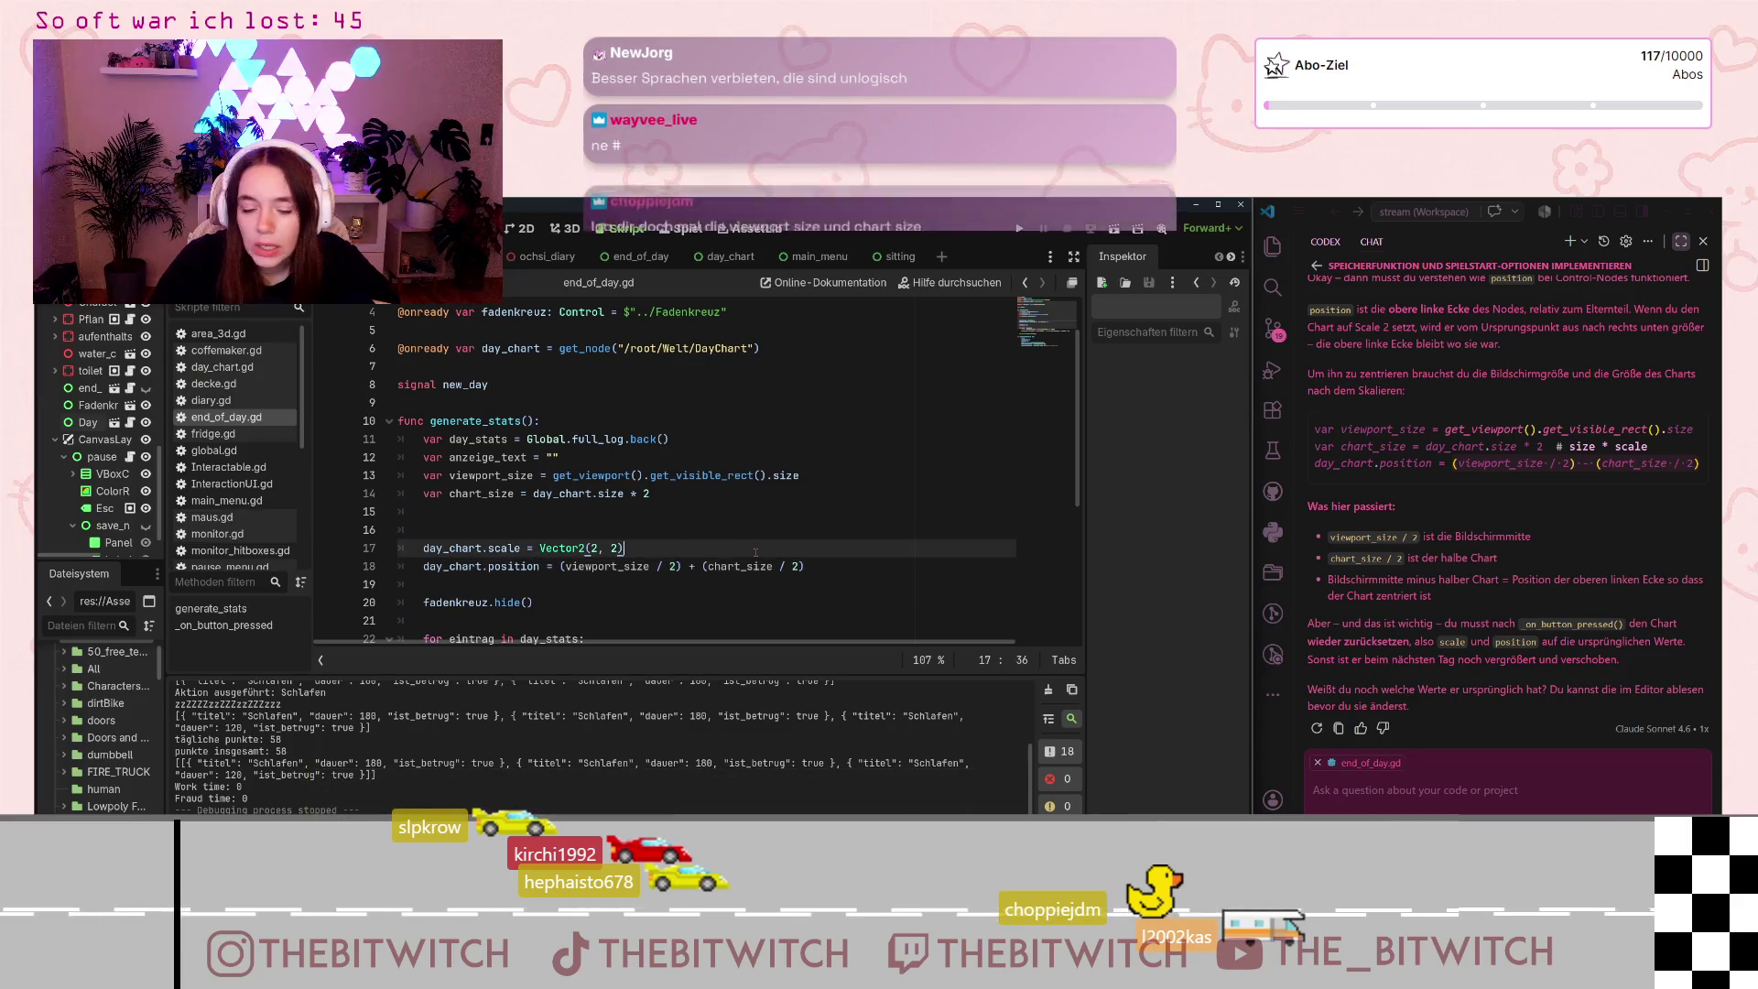
left_click(828, 562)
type("#")
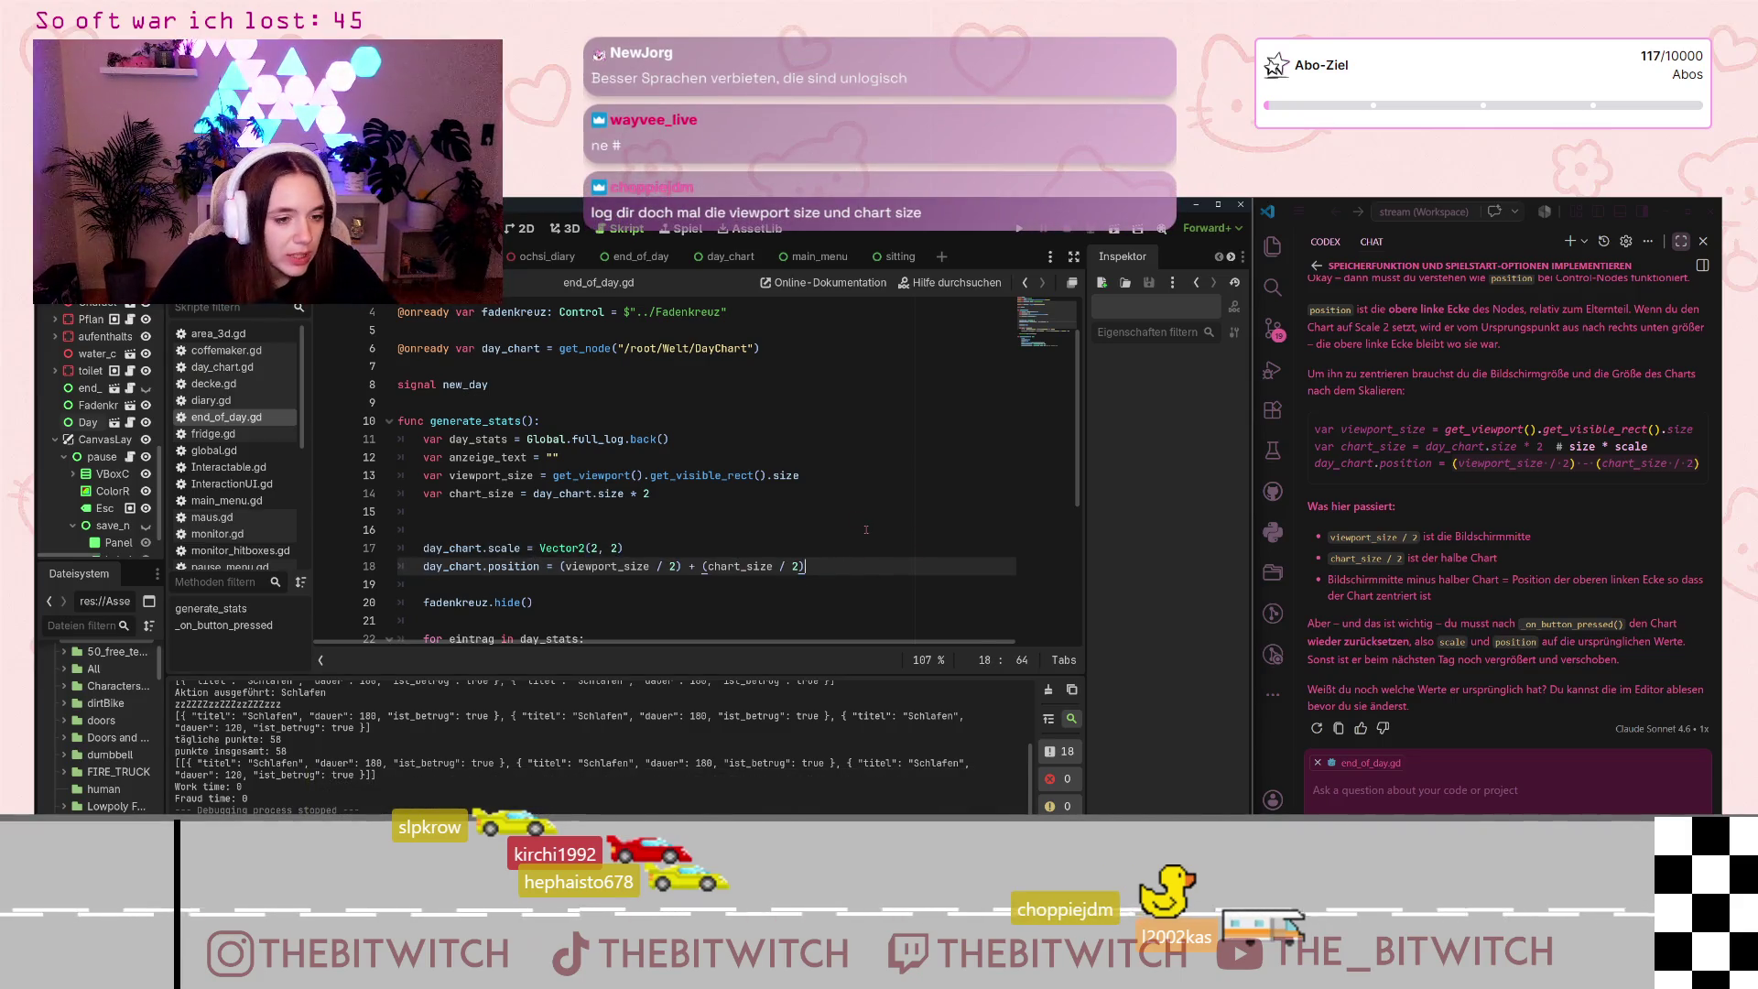
type("todo")
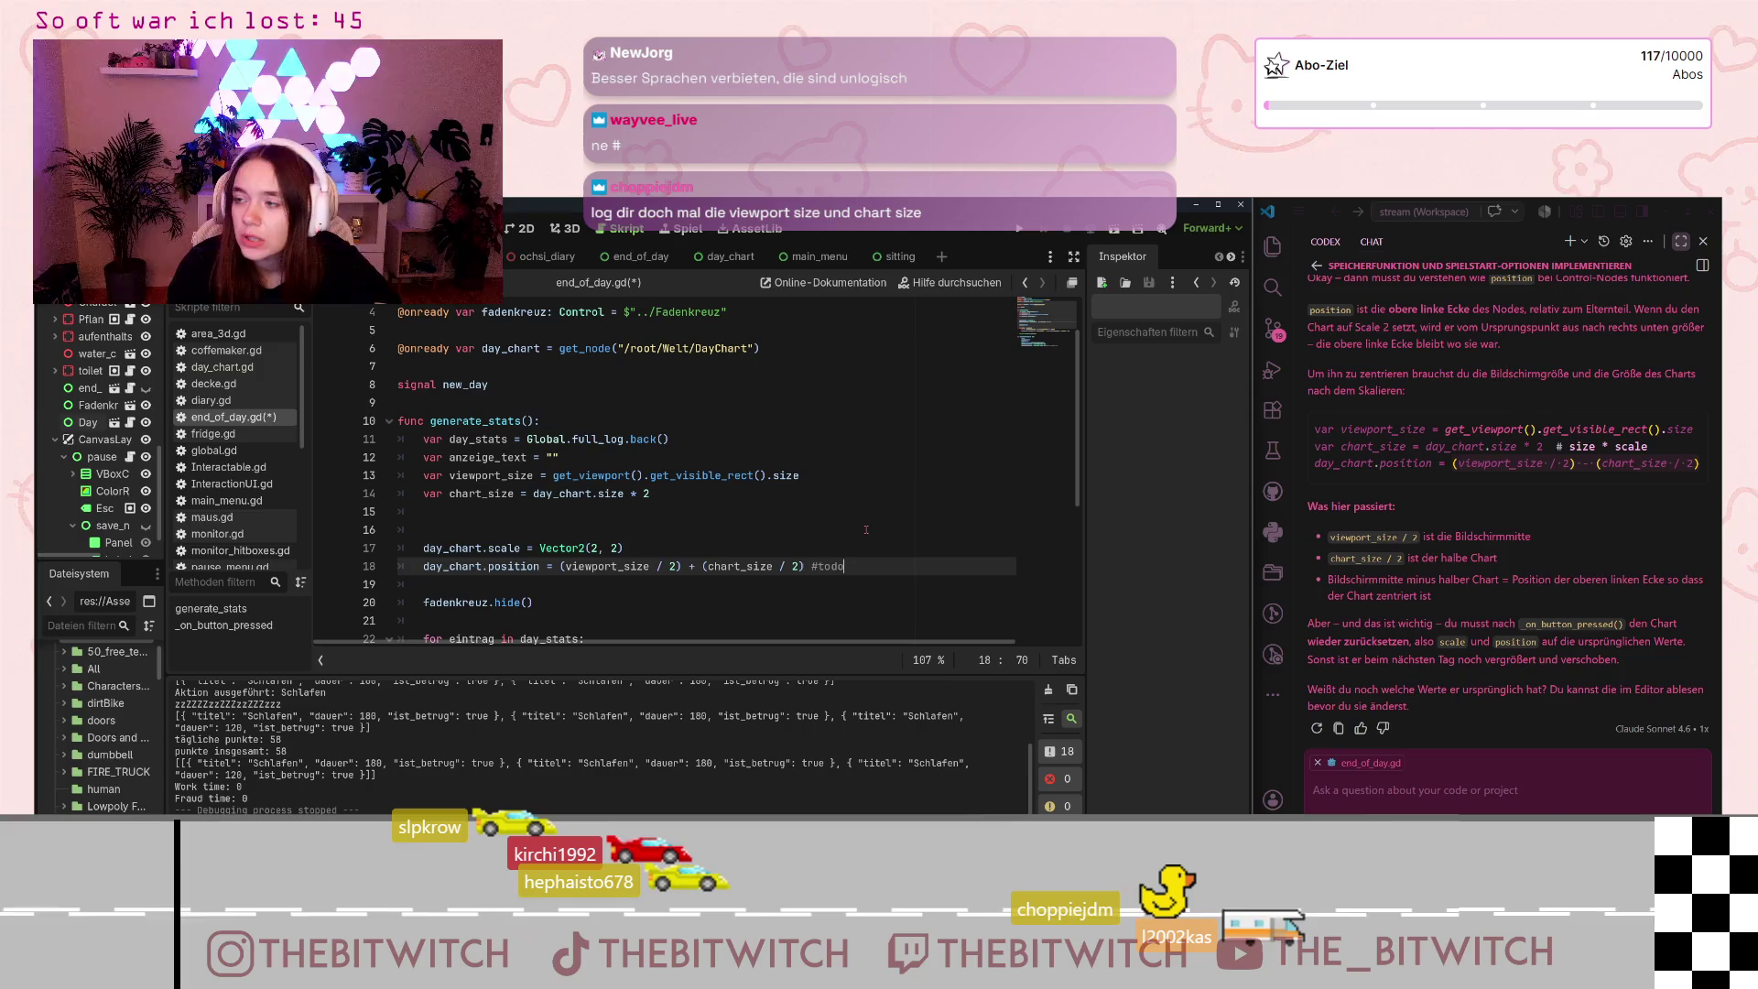
key("Return")
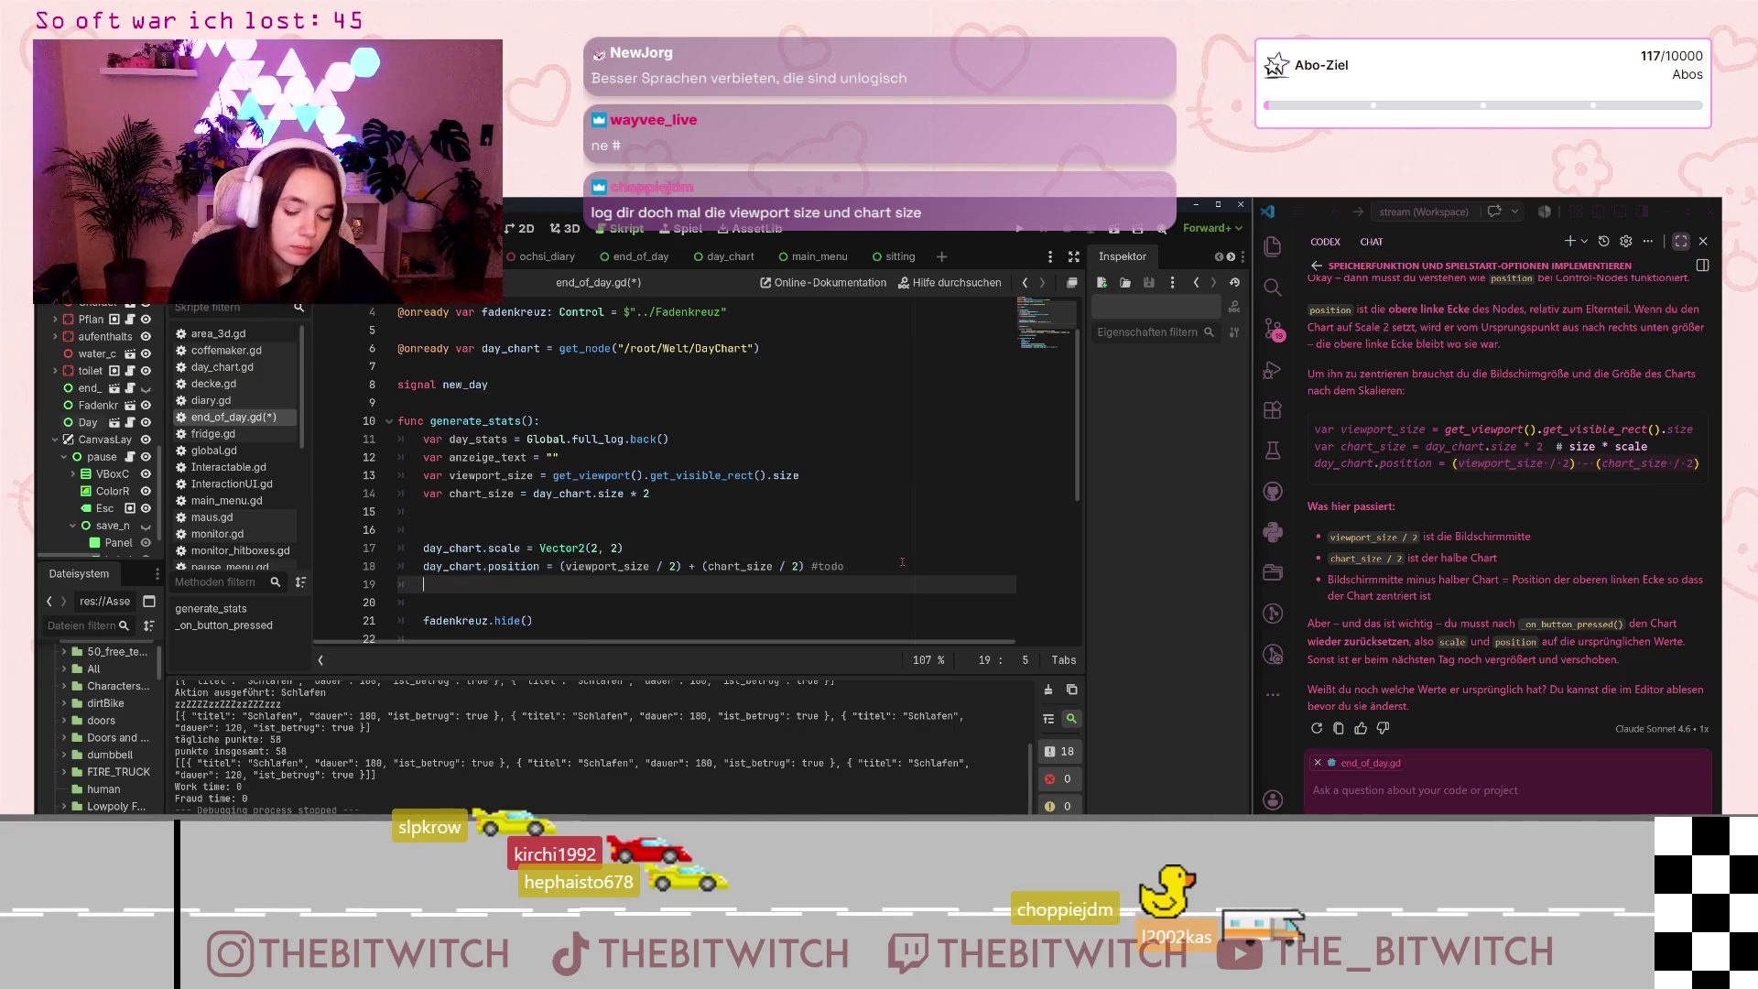
type("print(v")
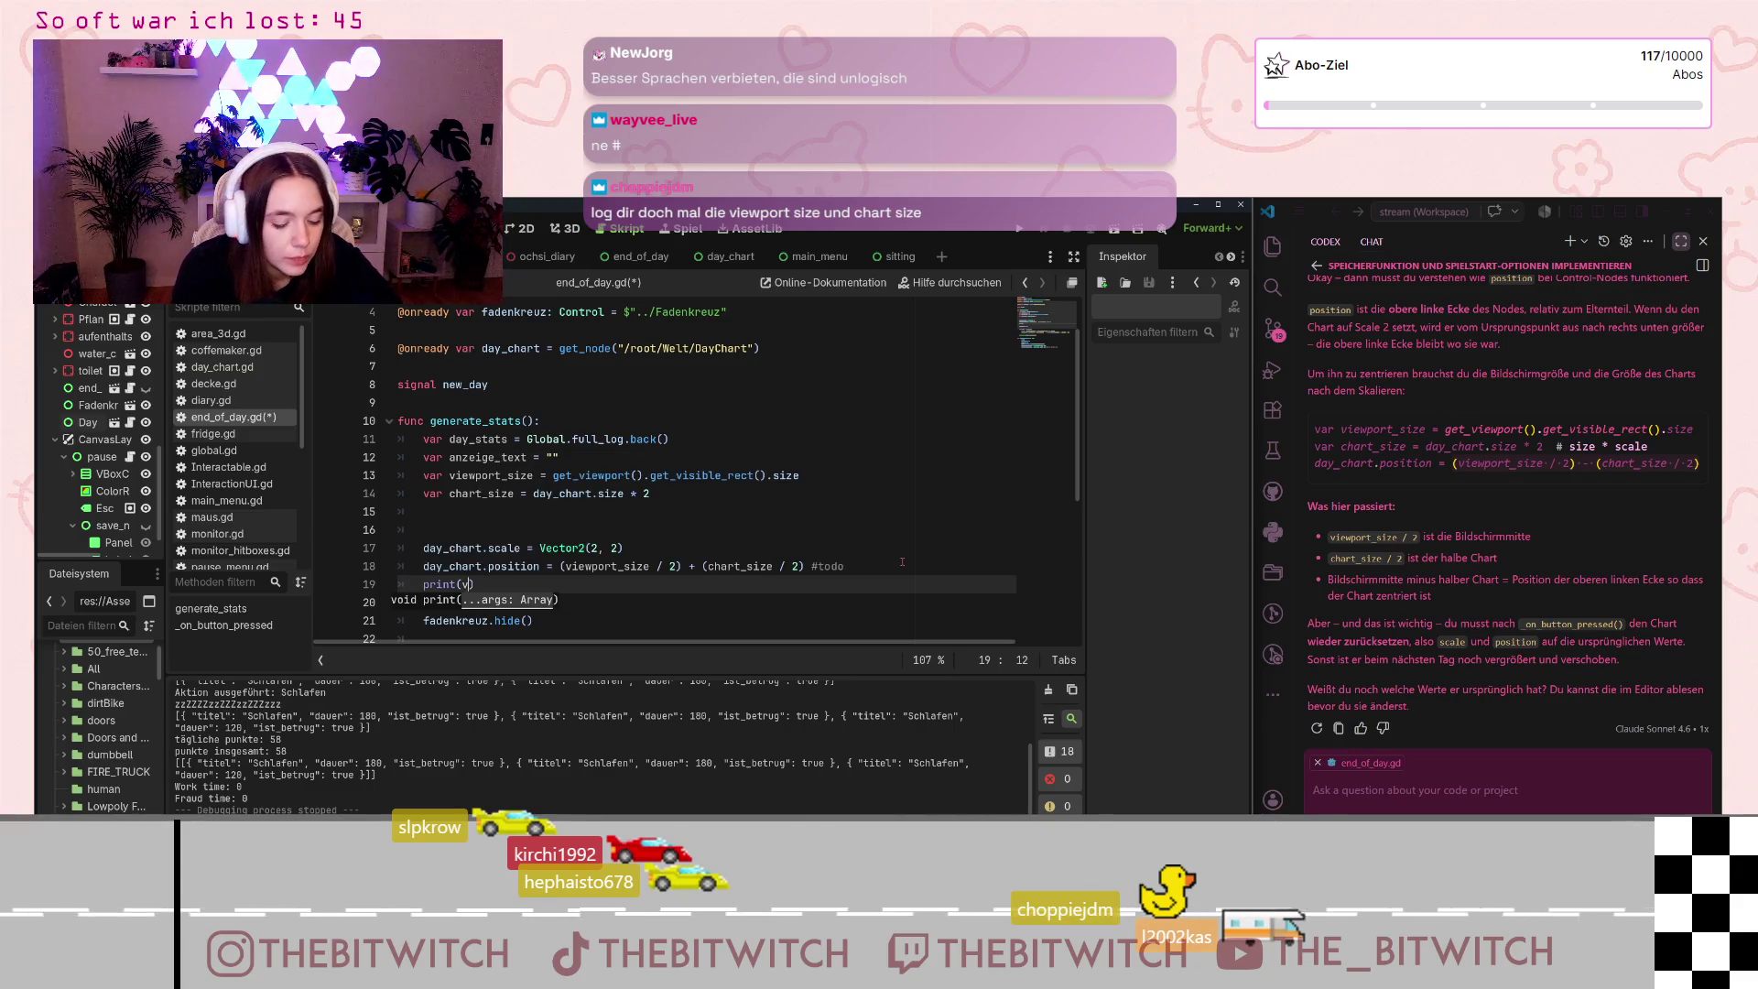
type("iewport")
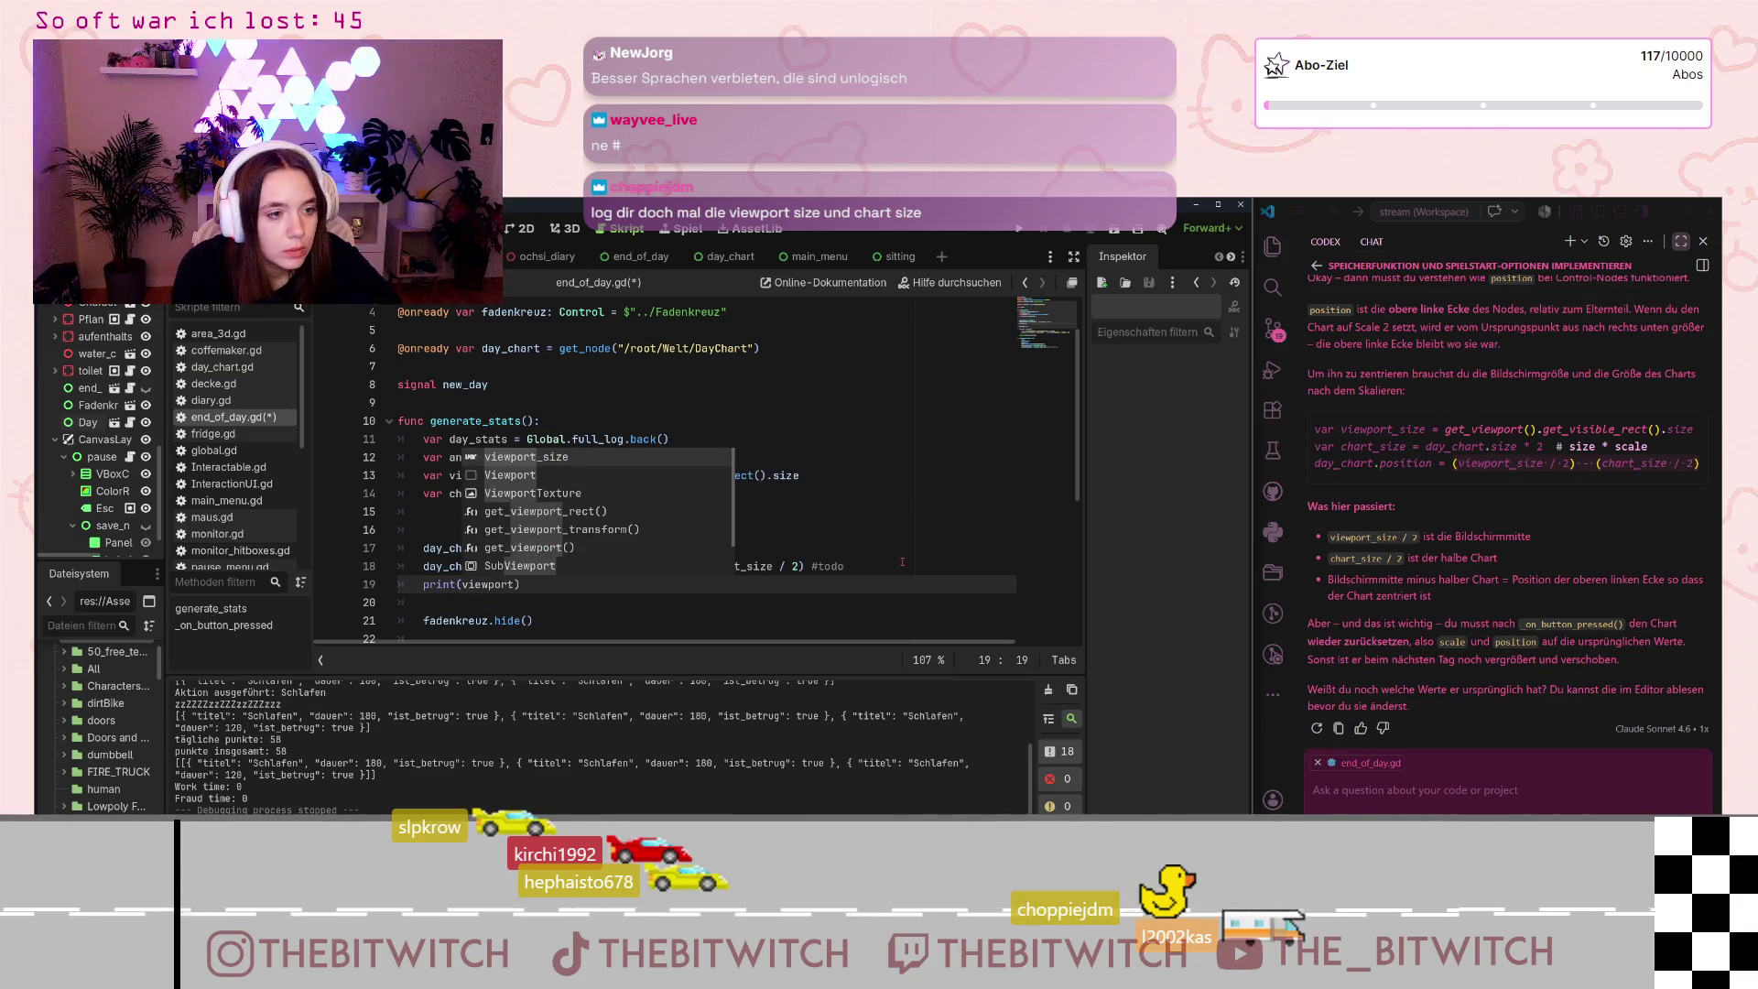
Step: Complete print(viewport_size), add print(chart_size) on the next line, and save the script
key("Return")
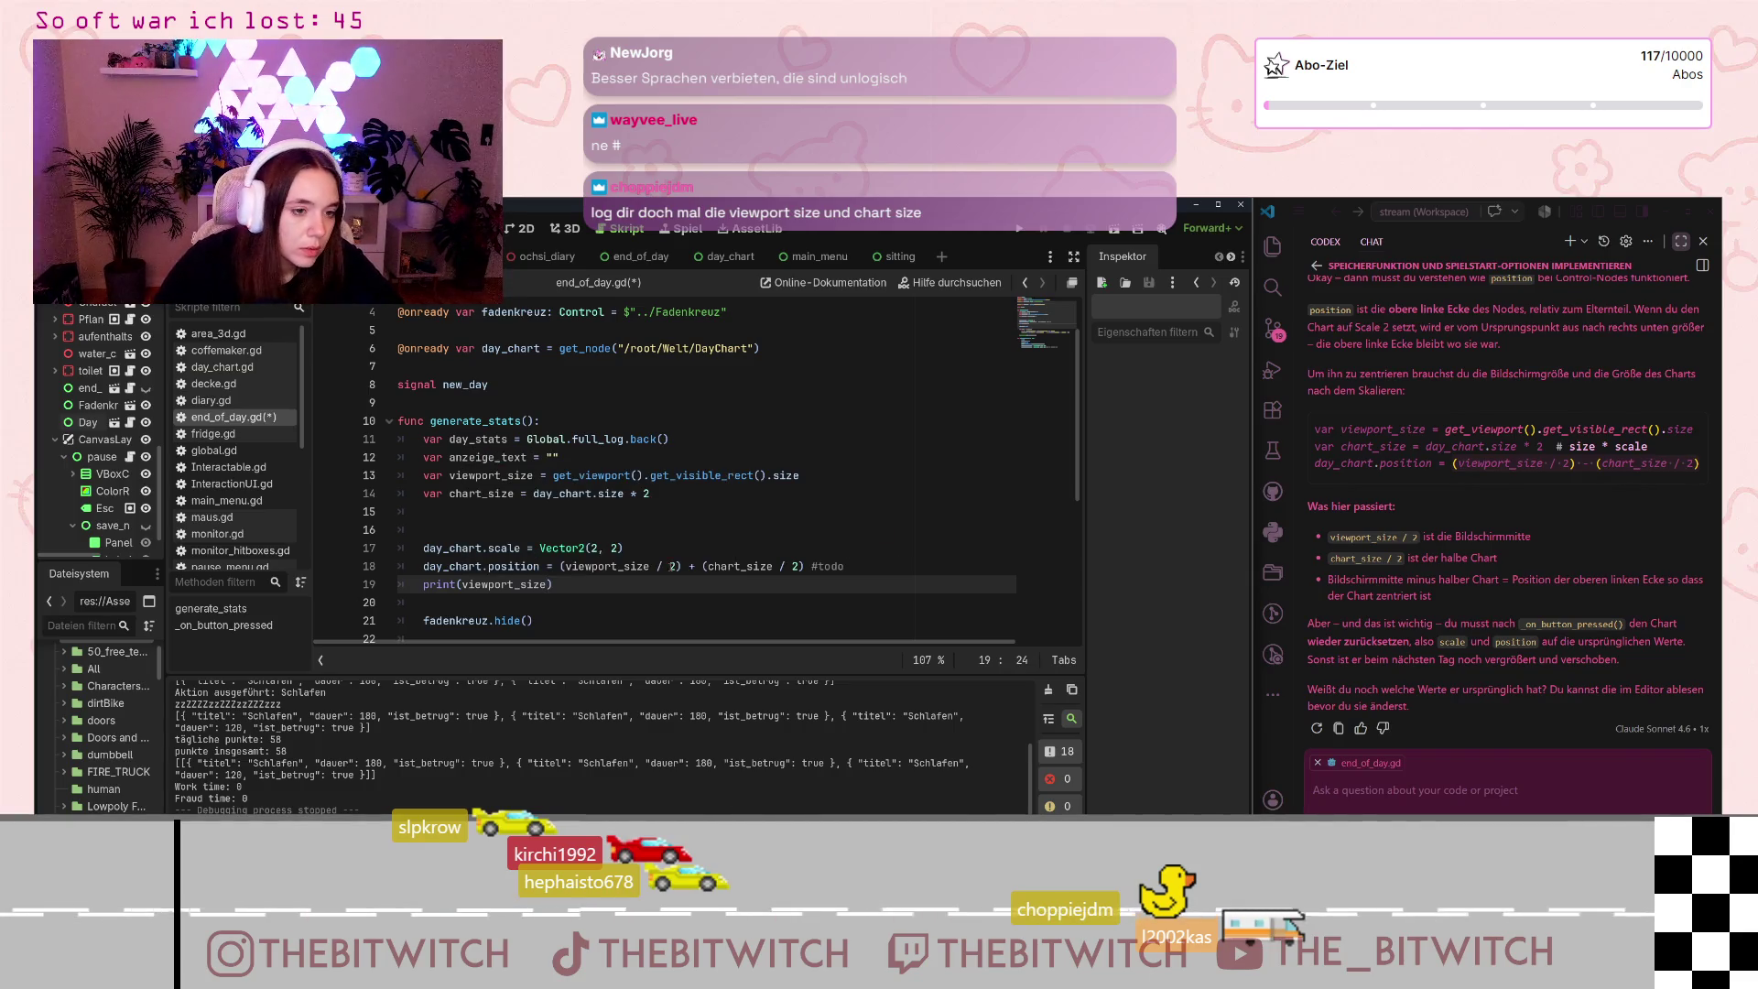
key("Return")
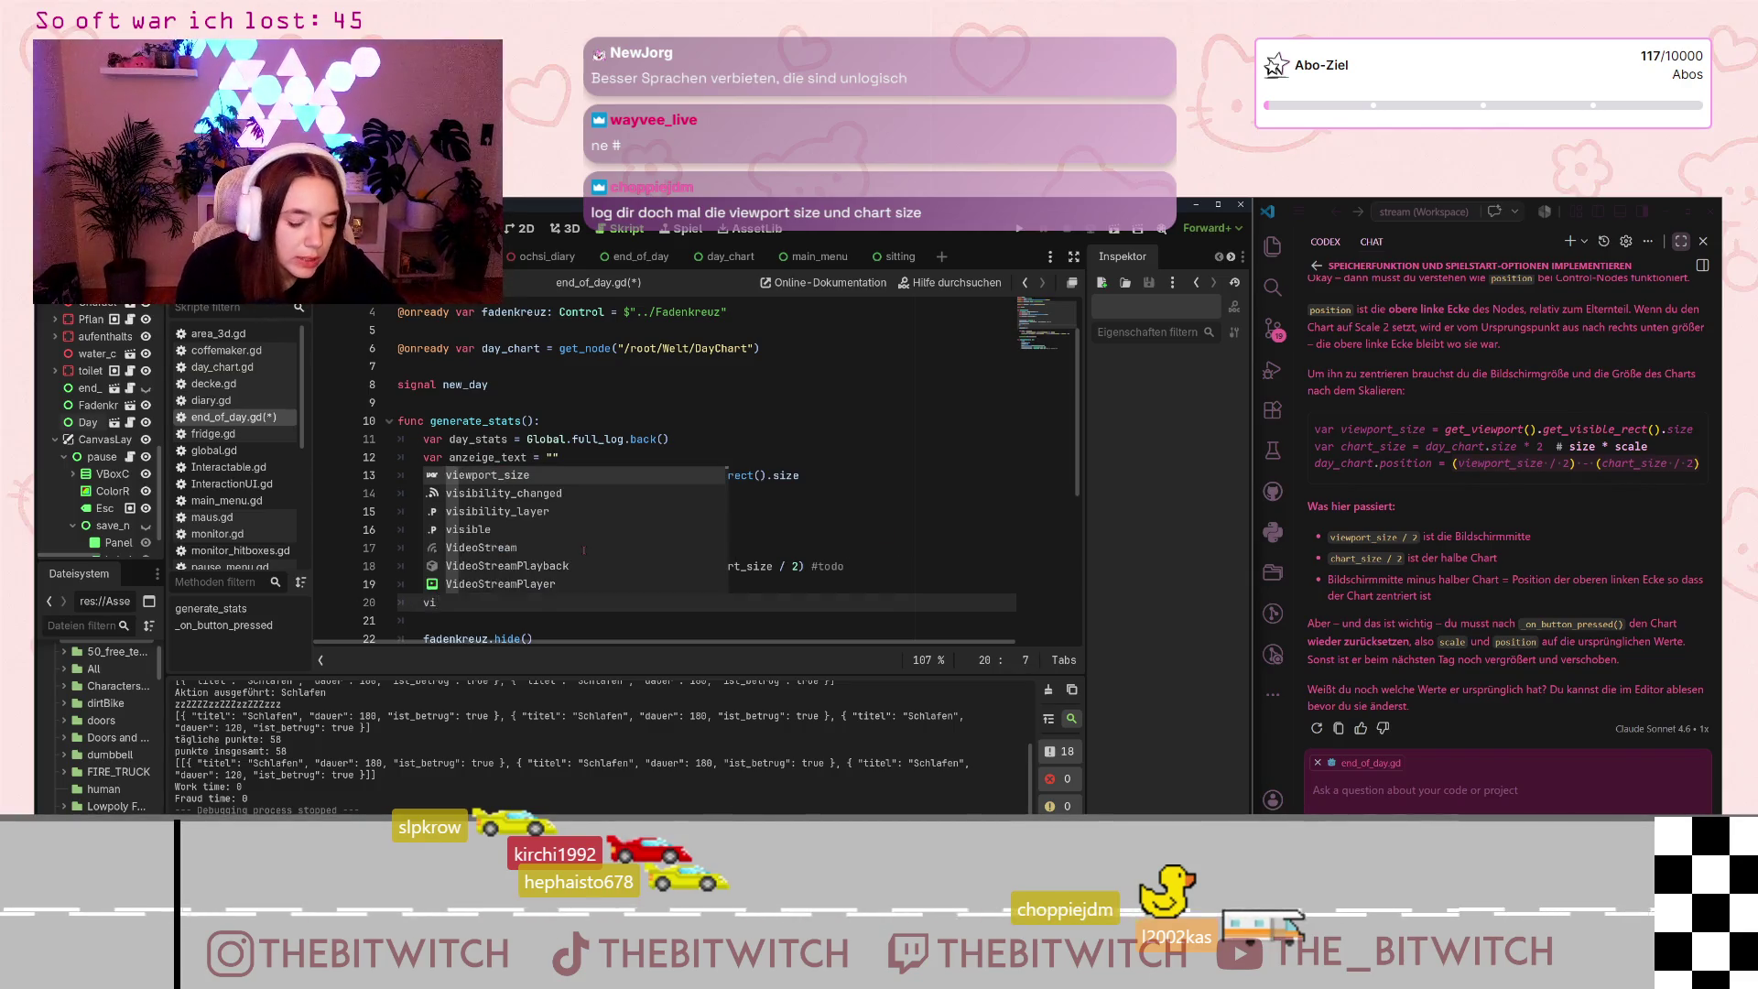
type("int")
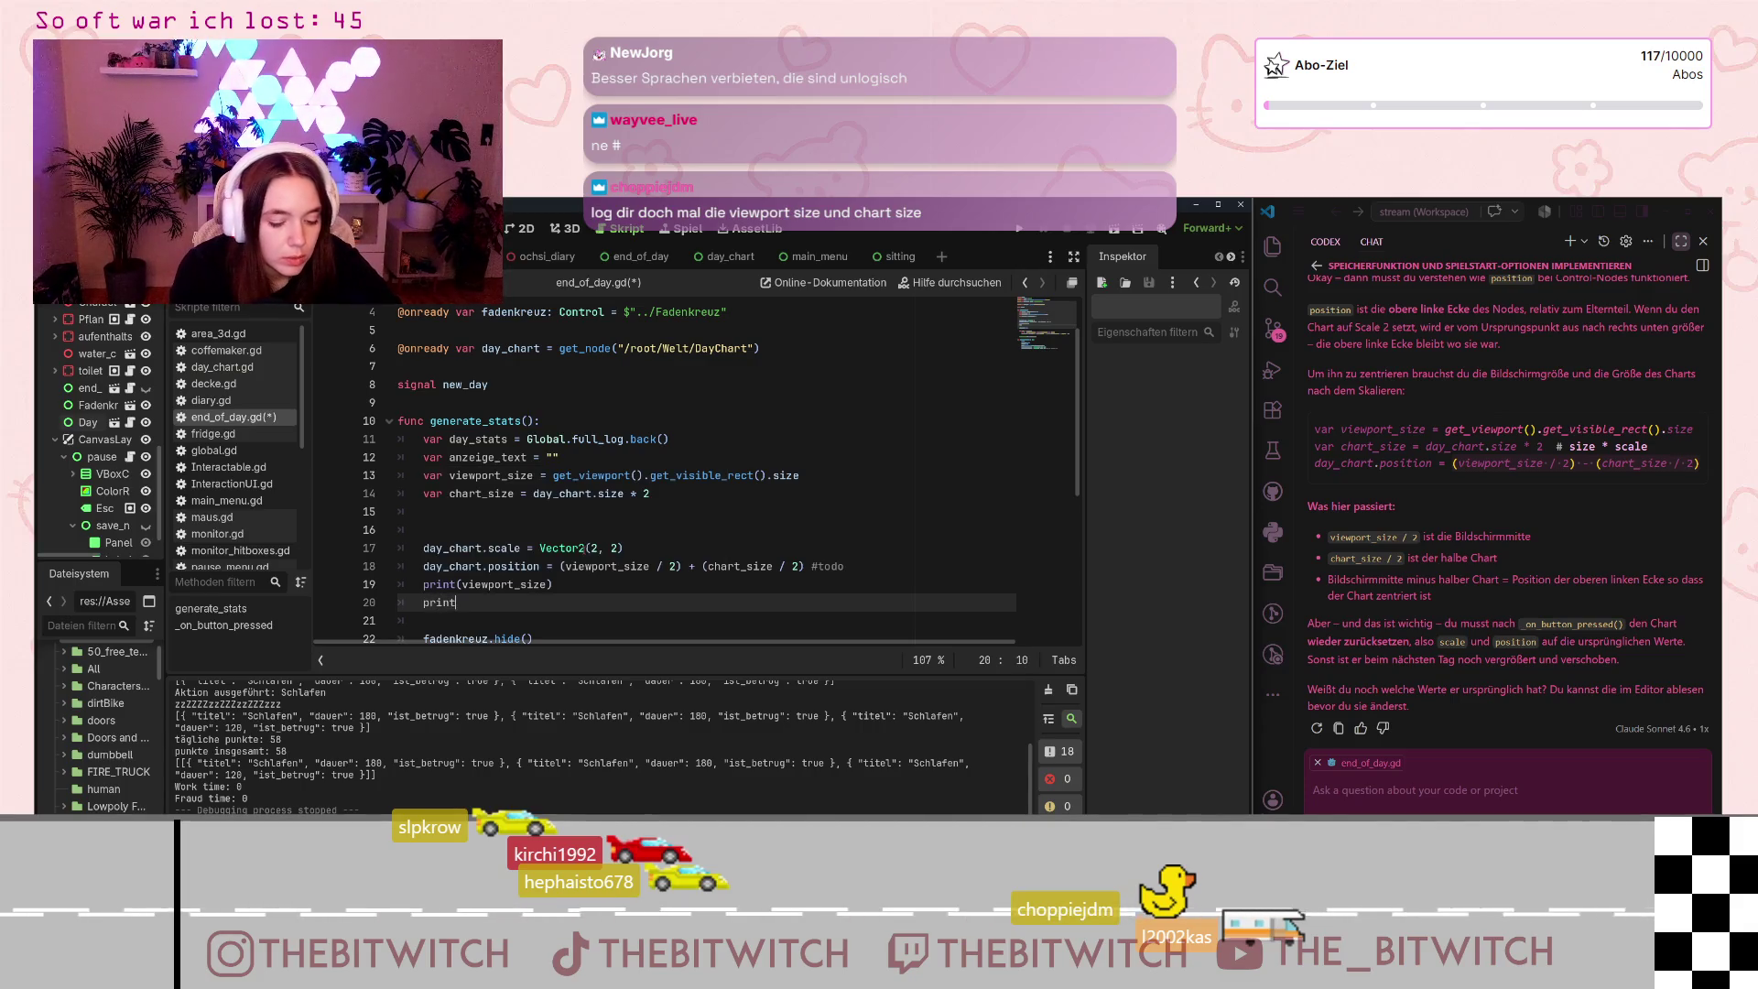
key("Return")
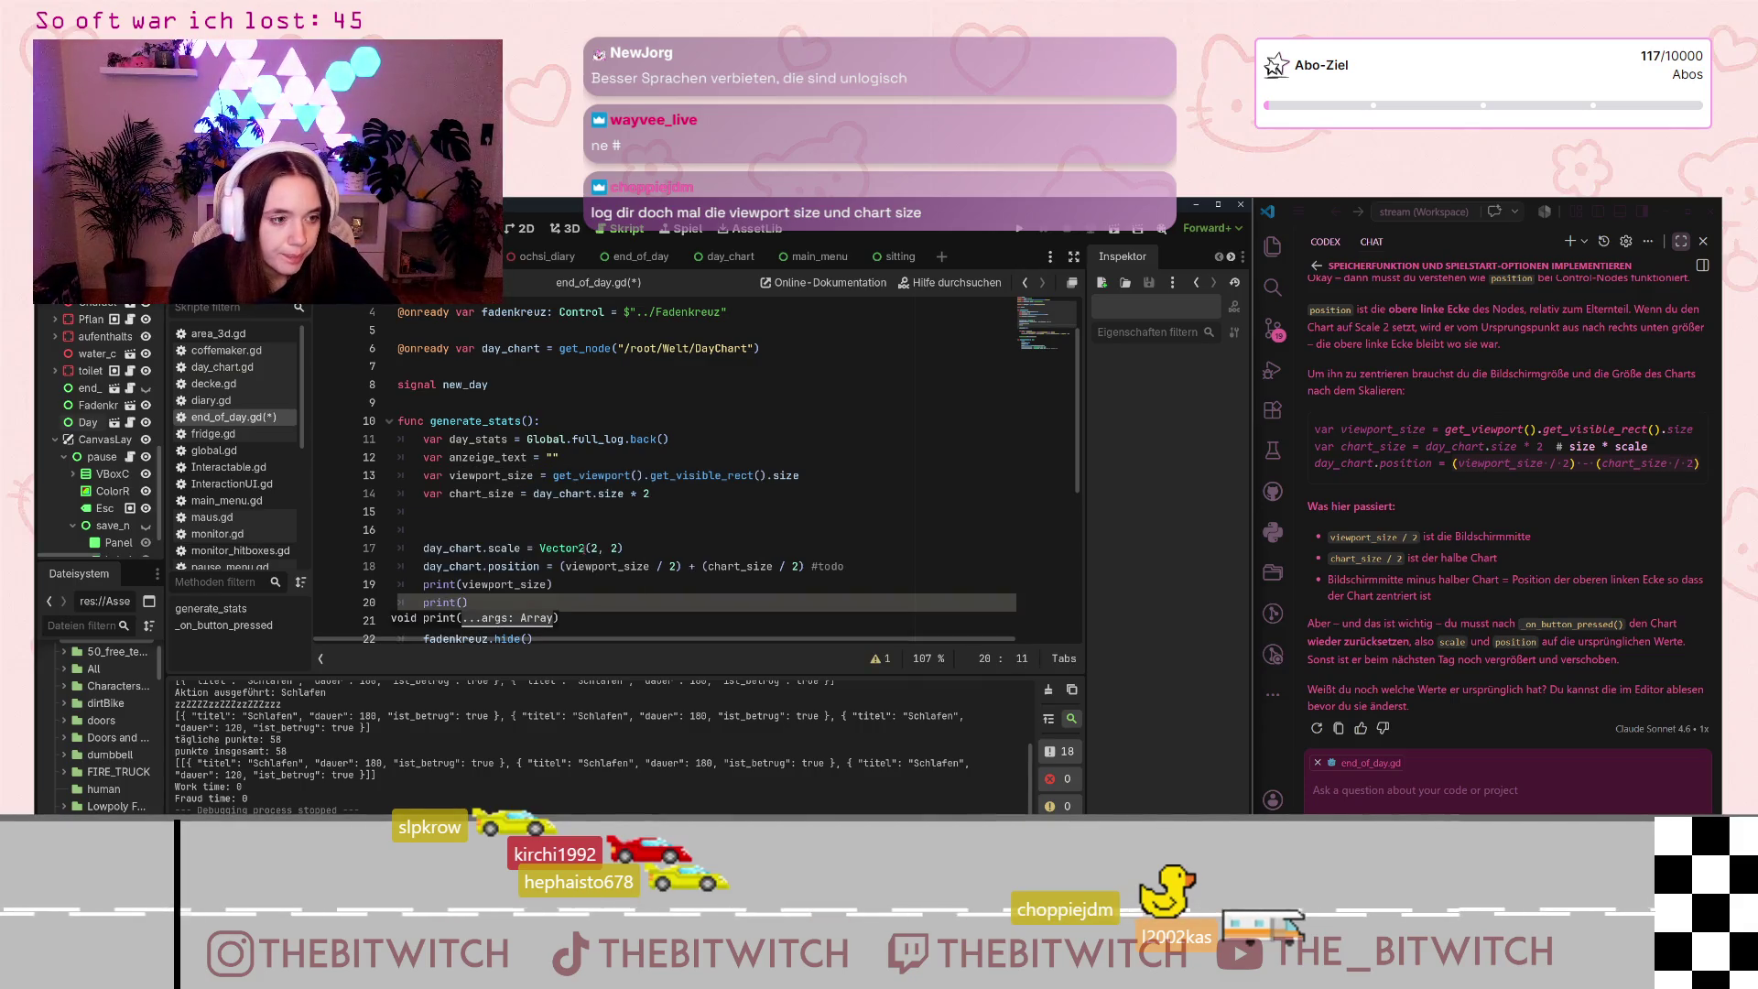
type("chart_size")
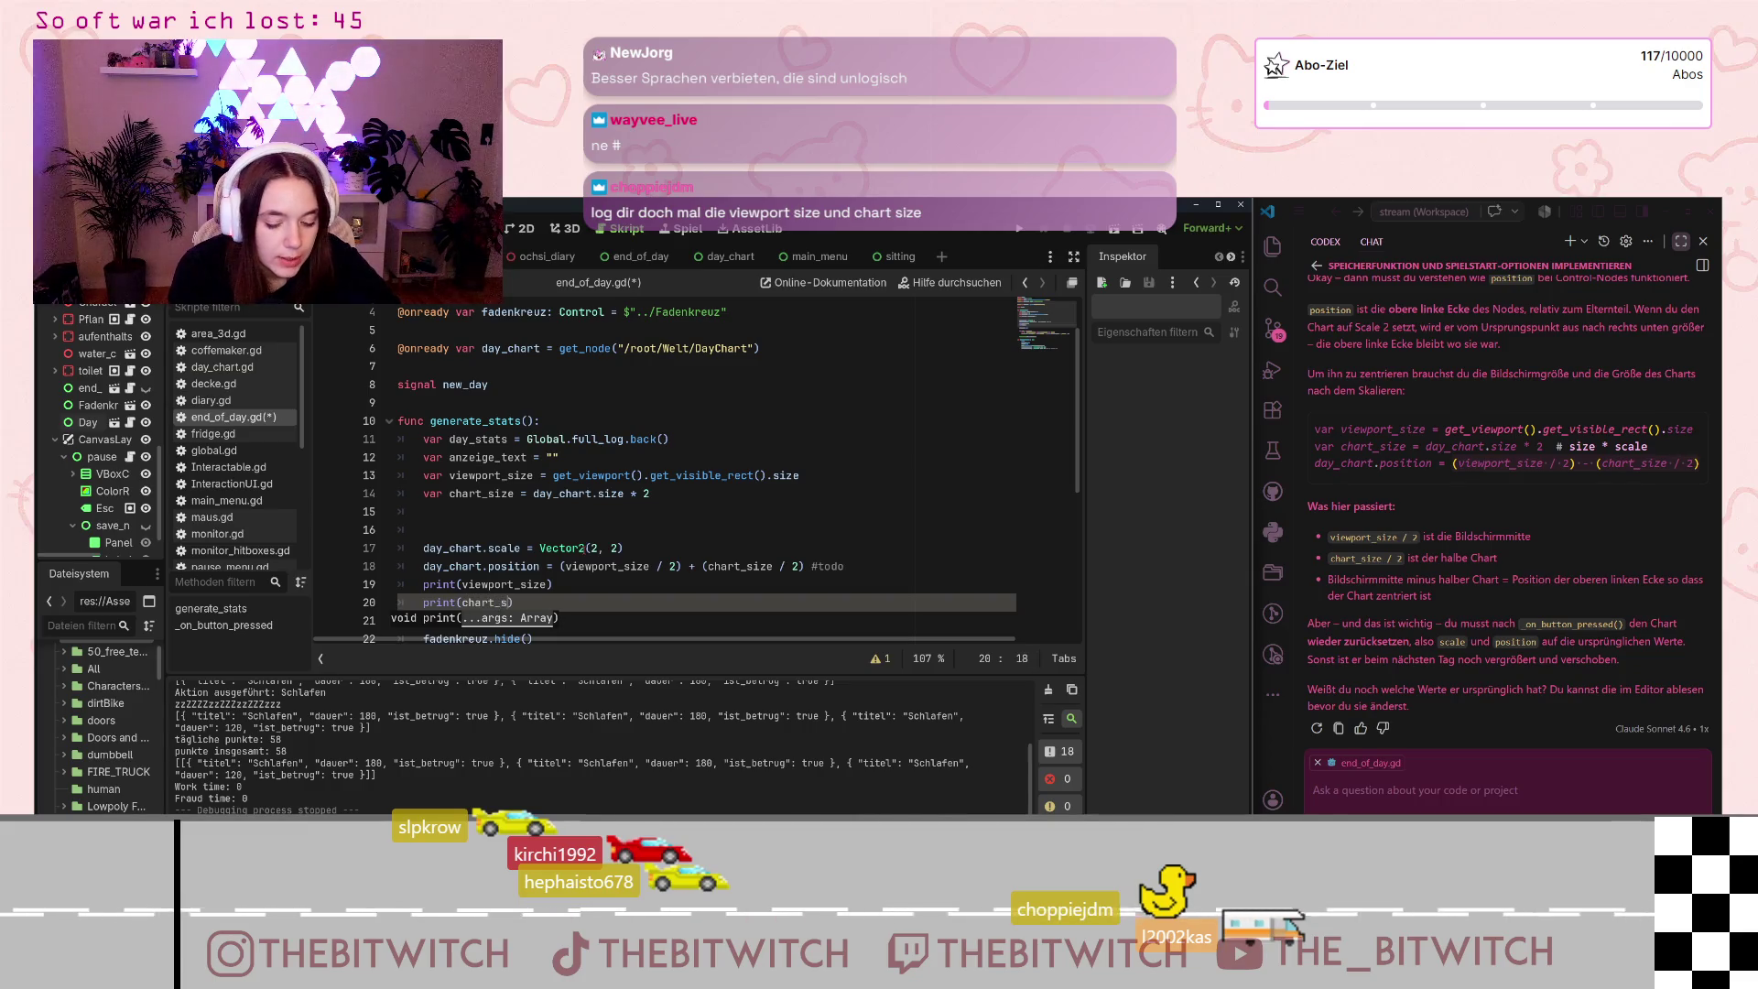
left_click(697, 565)
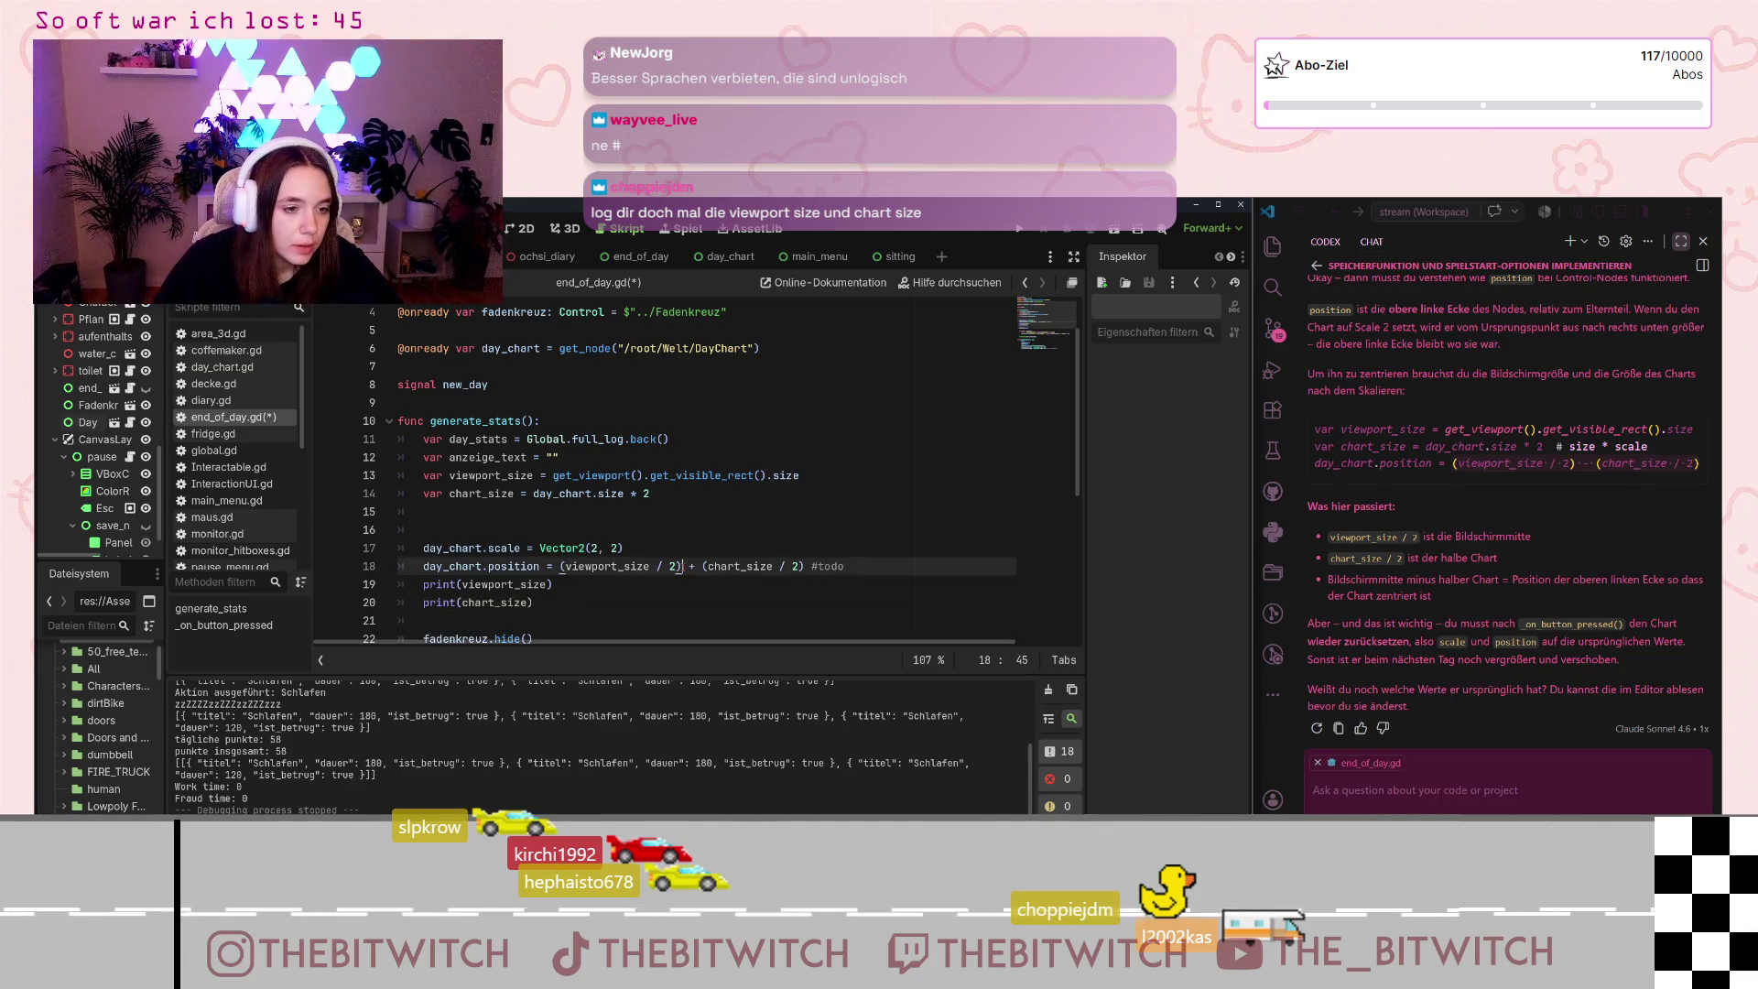
key("ctrl+s")
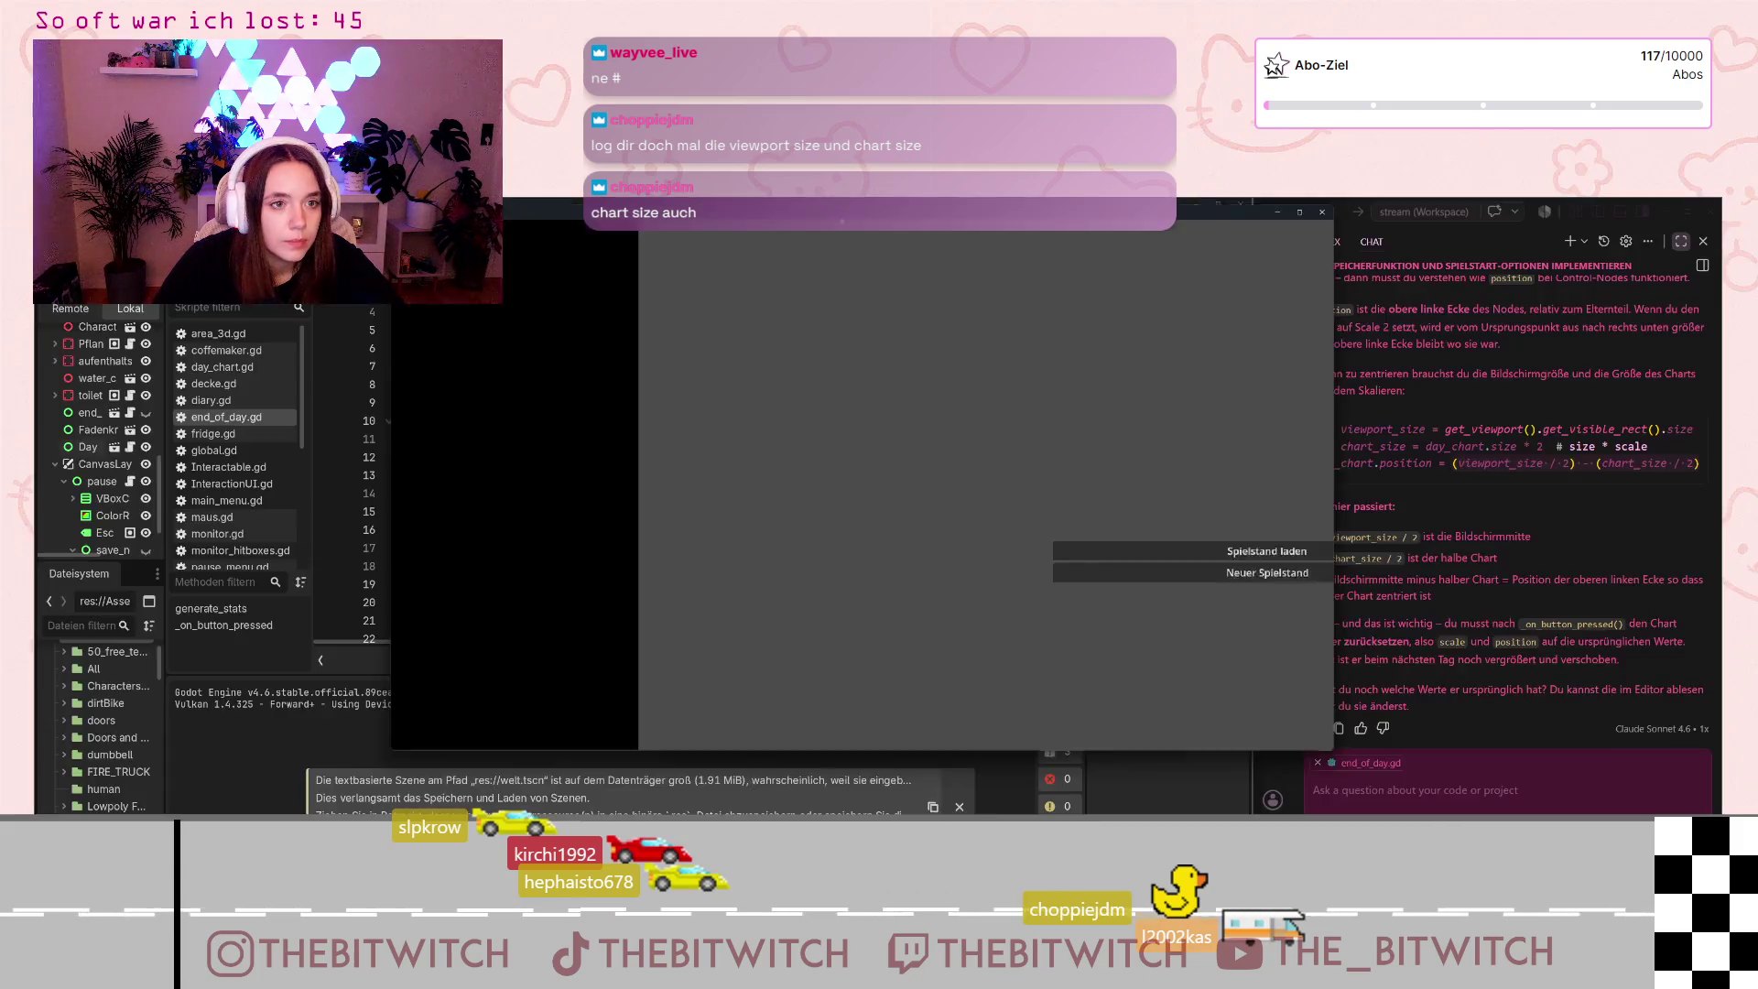
Step: Start a new save game, walk through the office to the sofa and sleep on it
left_click(864, 500)
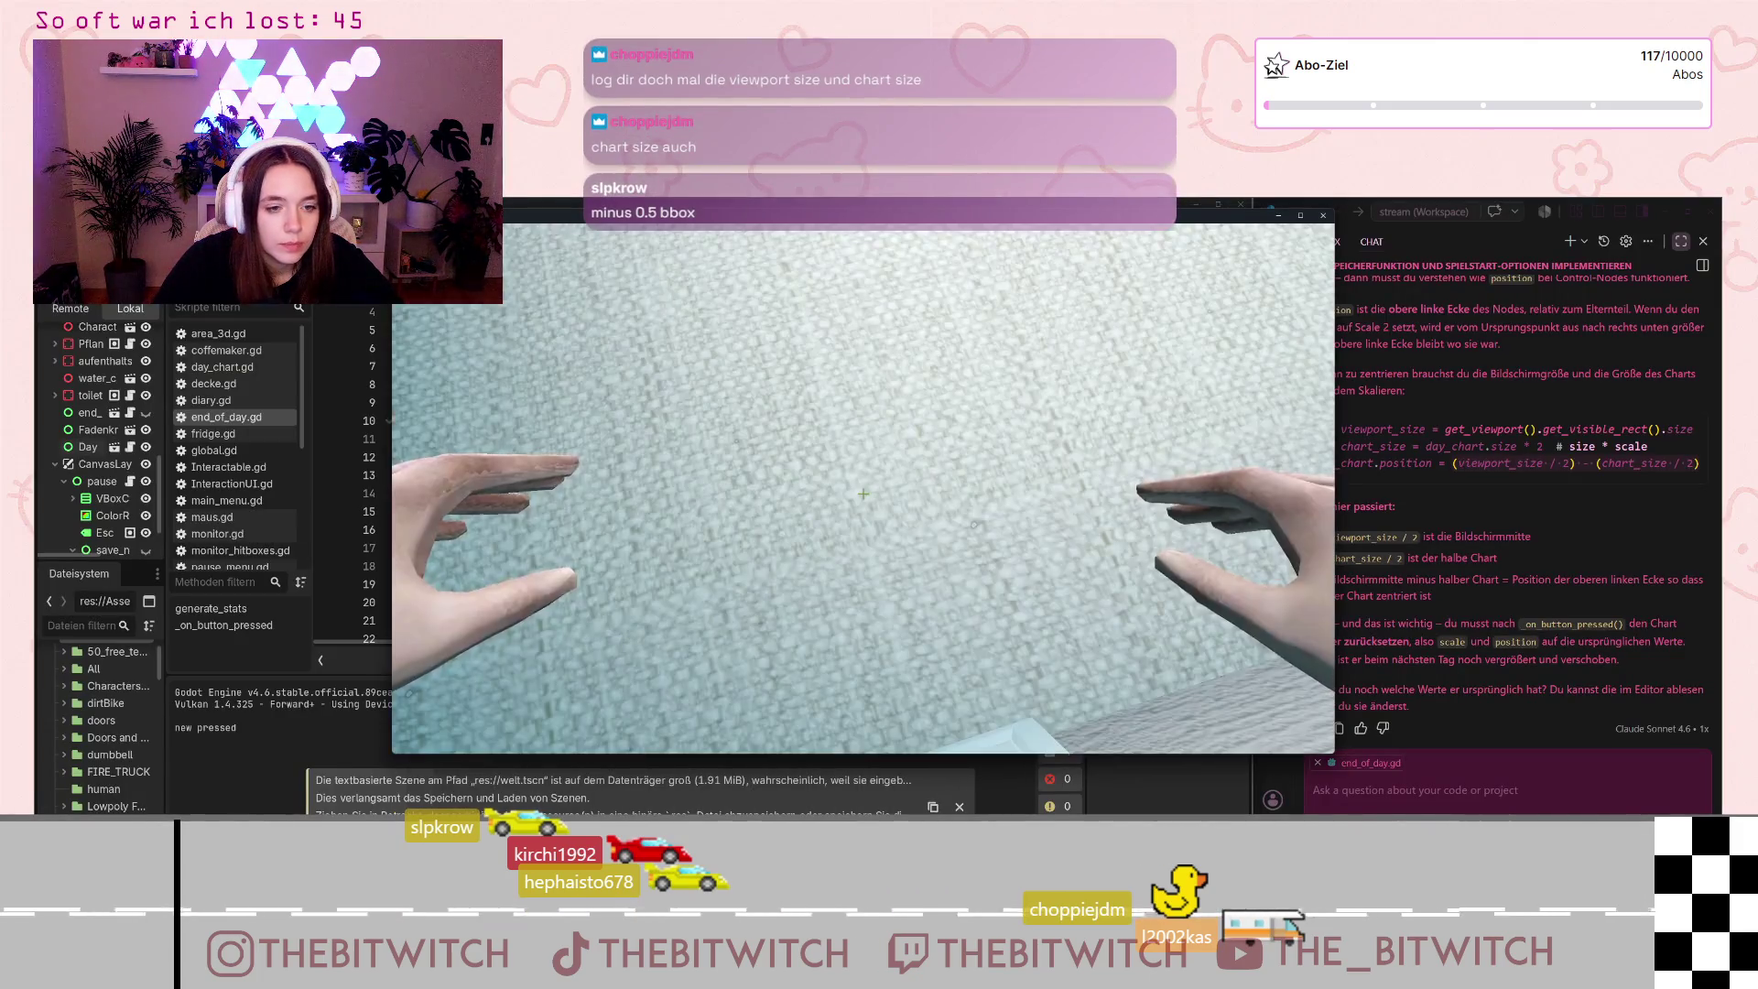
key("w")
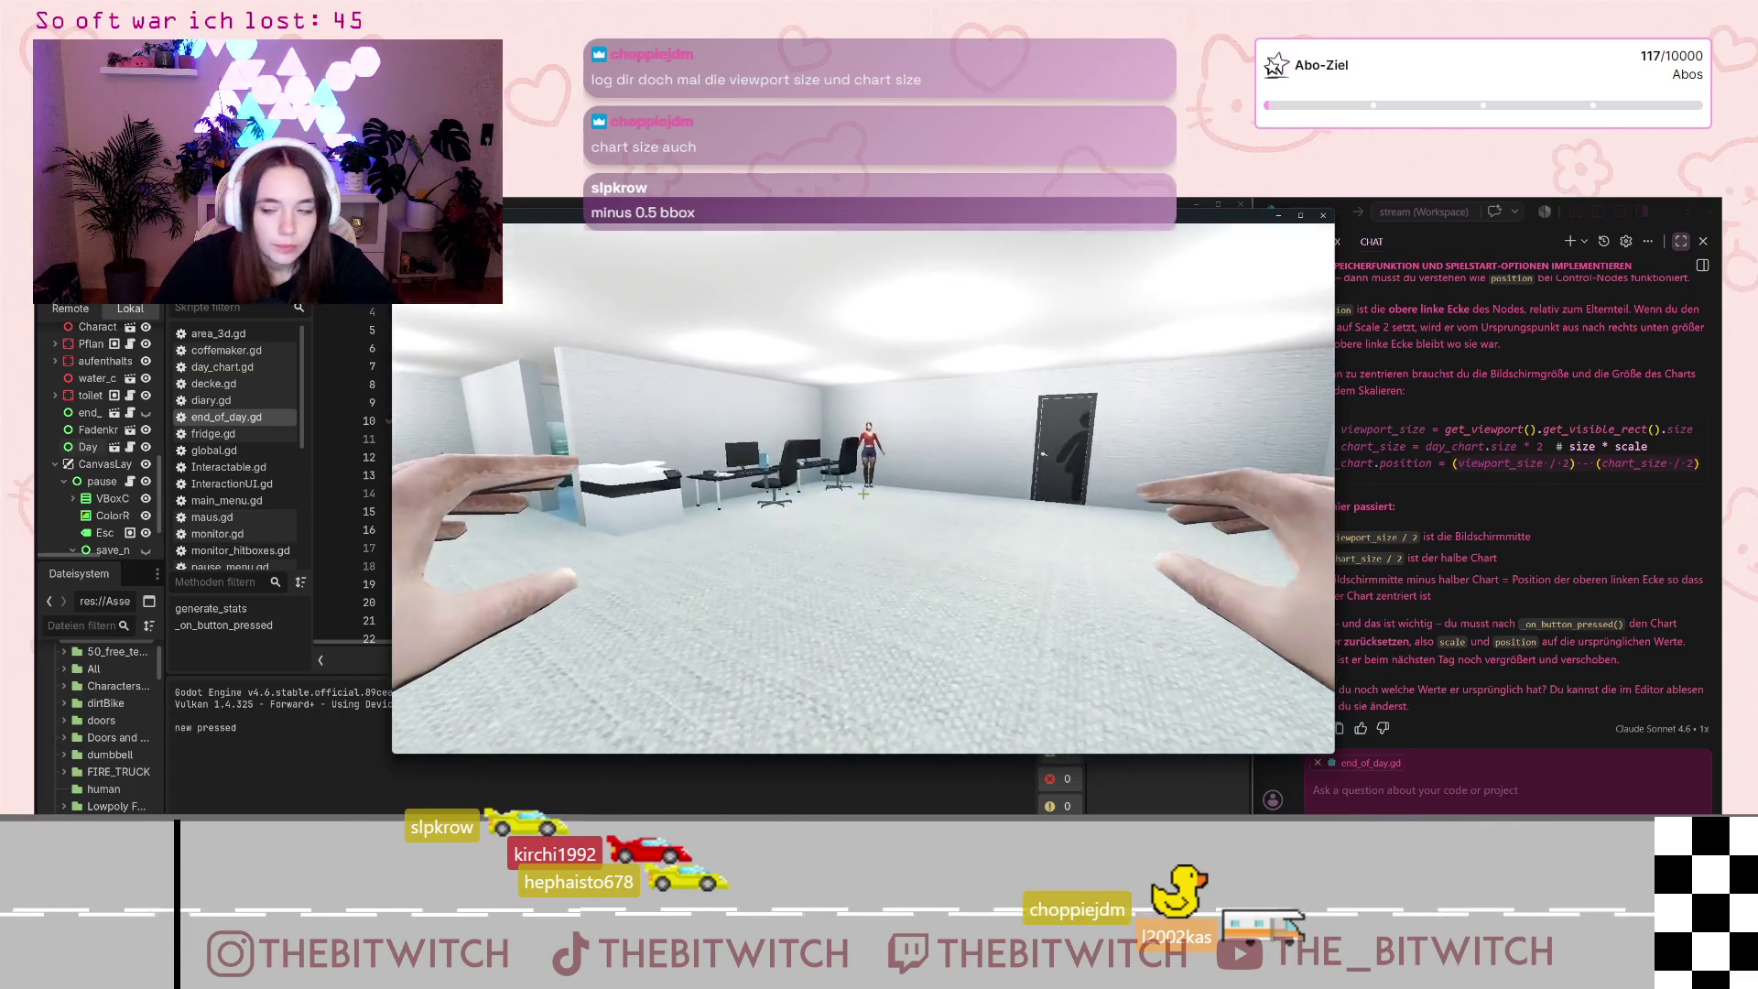
mouse_move(863, 493)
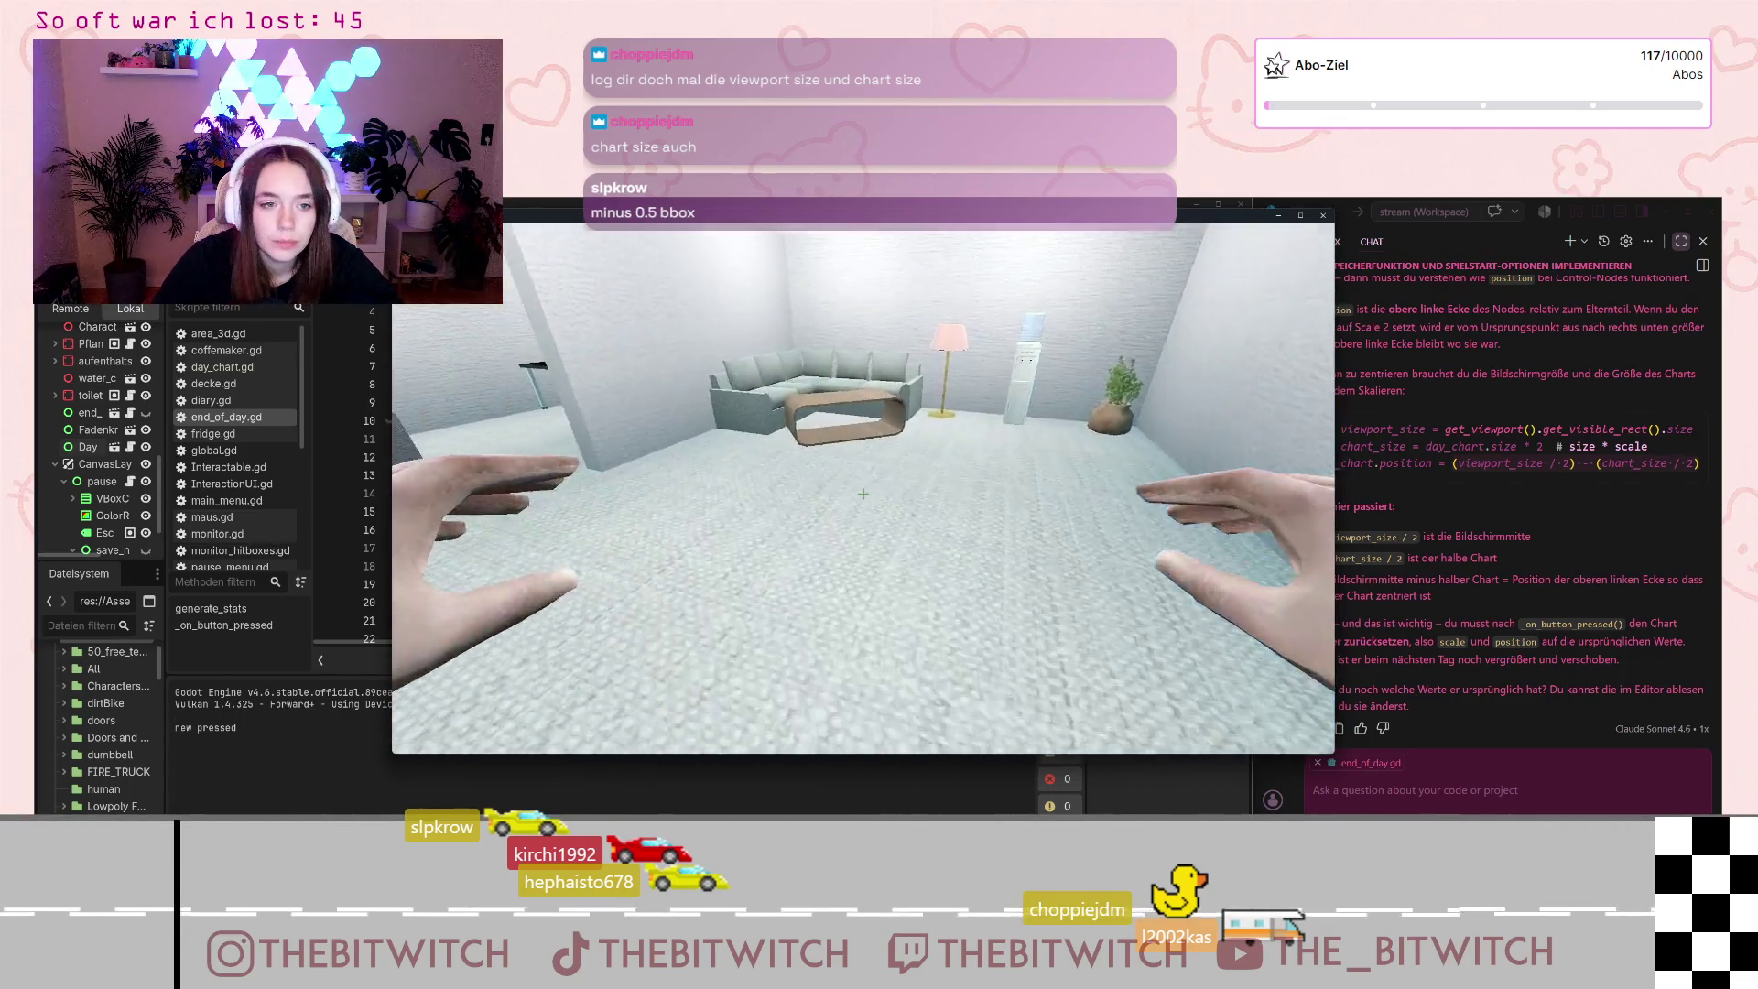
key("w")
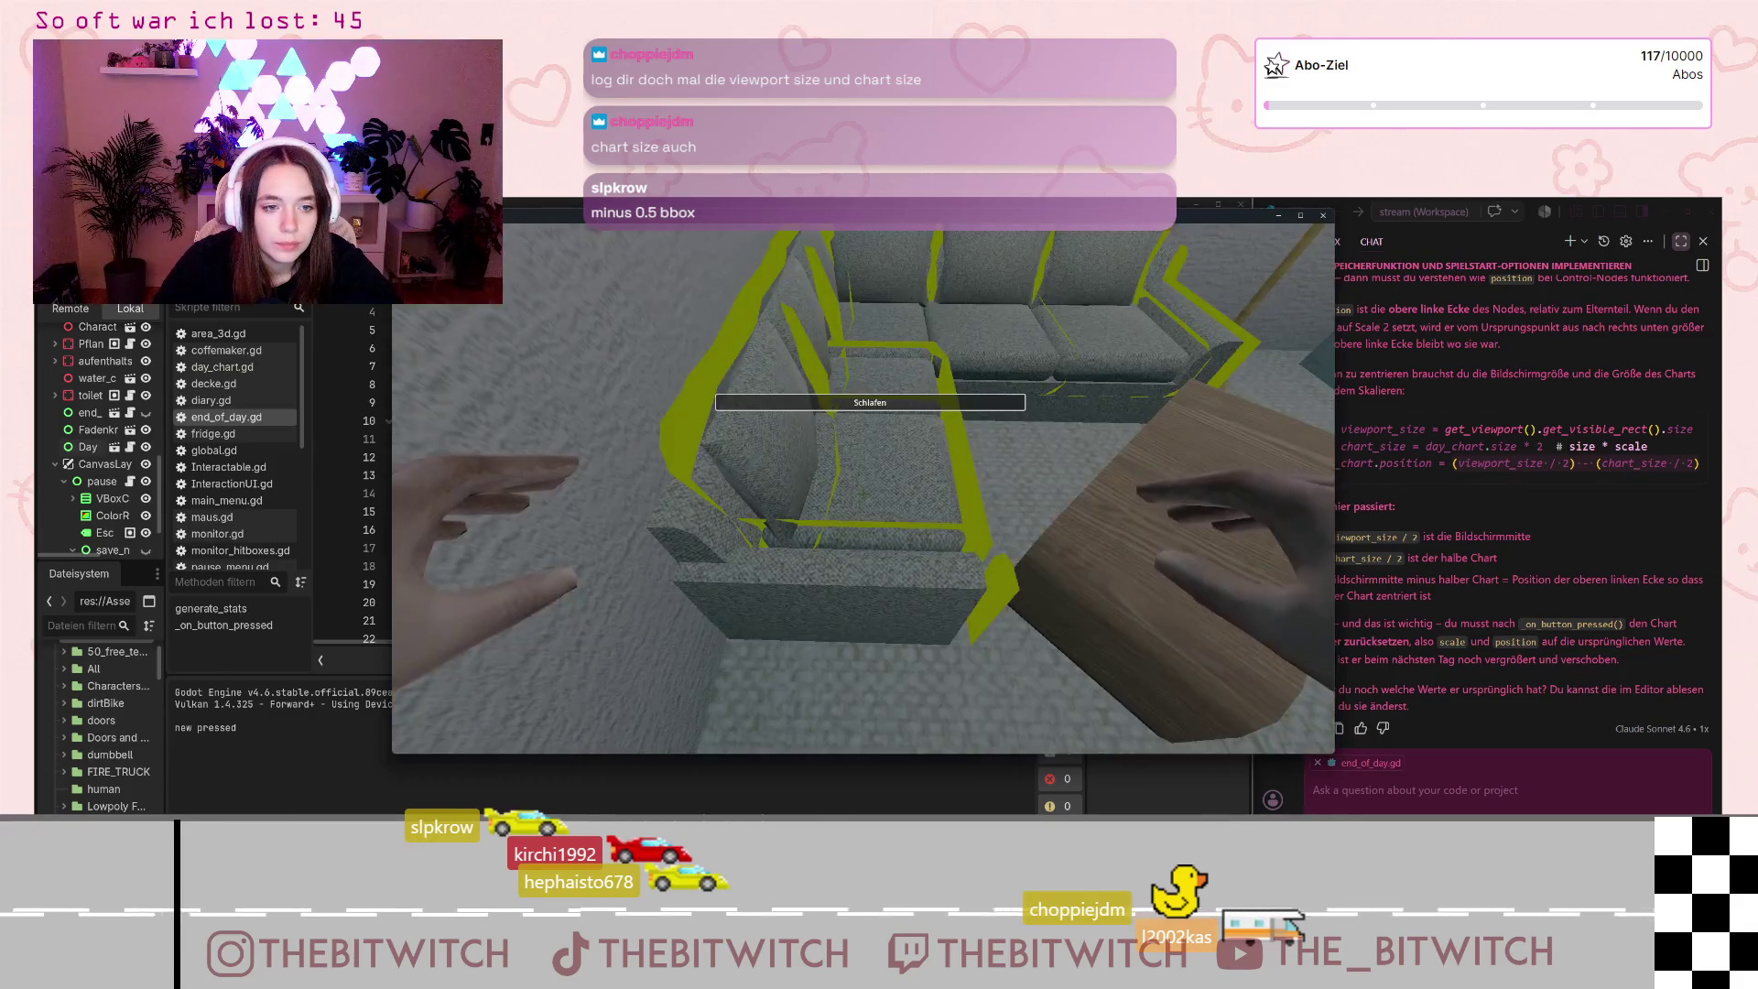
key("e")
key("e")
key("e")
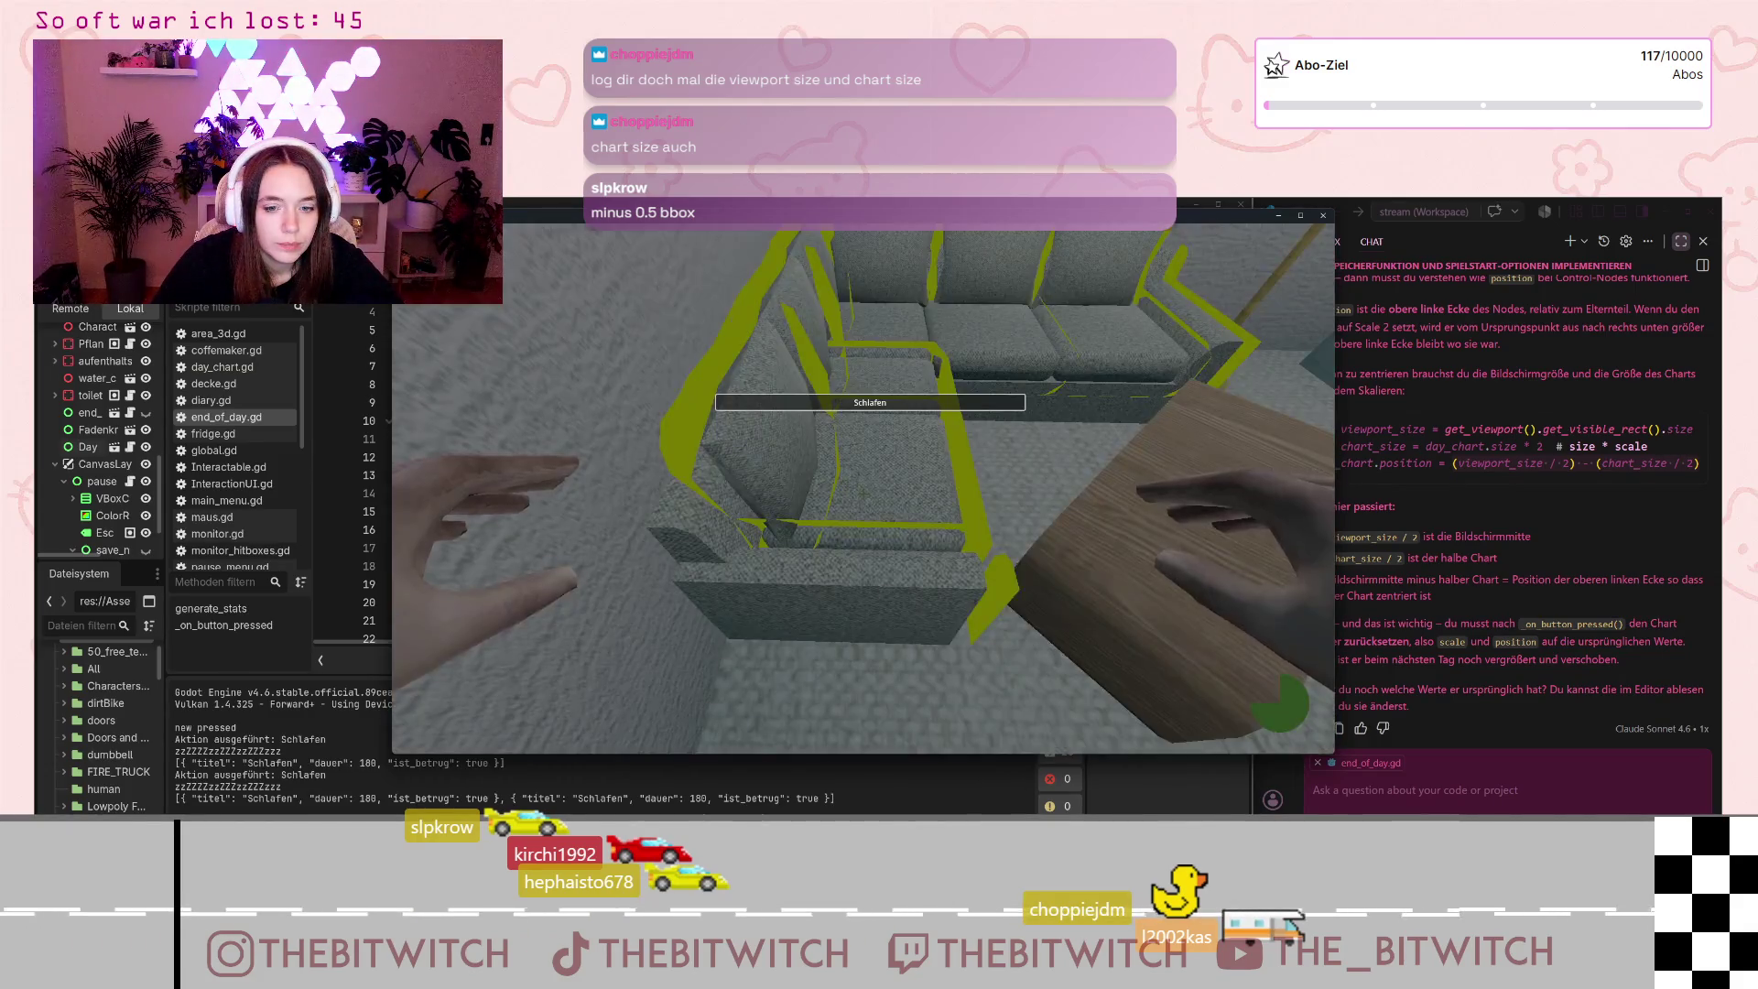
Step: Stop the game, check logged sizes (1920×1080 viewport, 328×314 chart), and switch line 18 to '-'
key("F8")
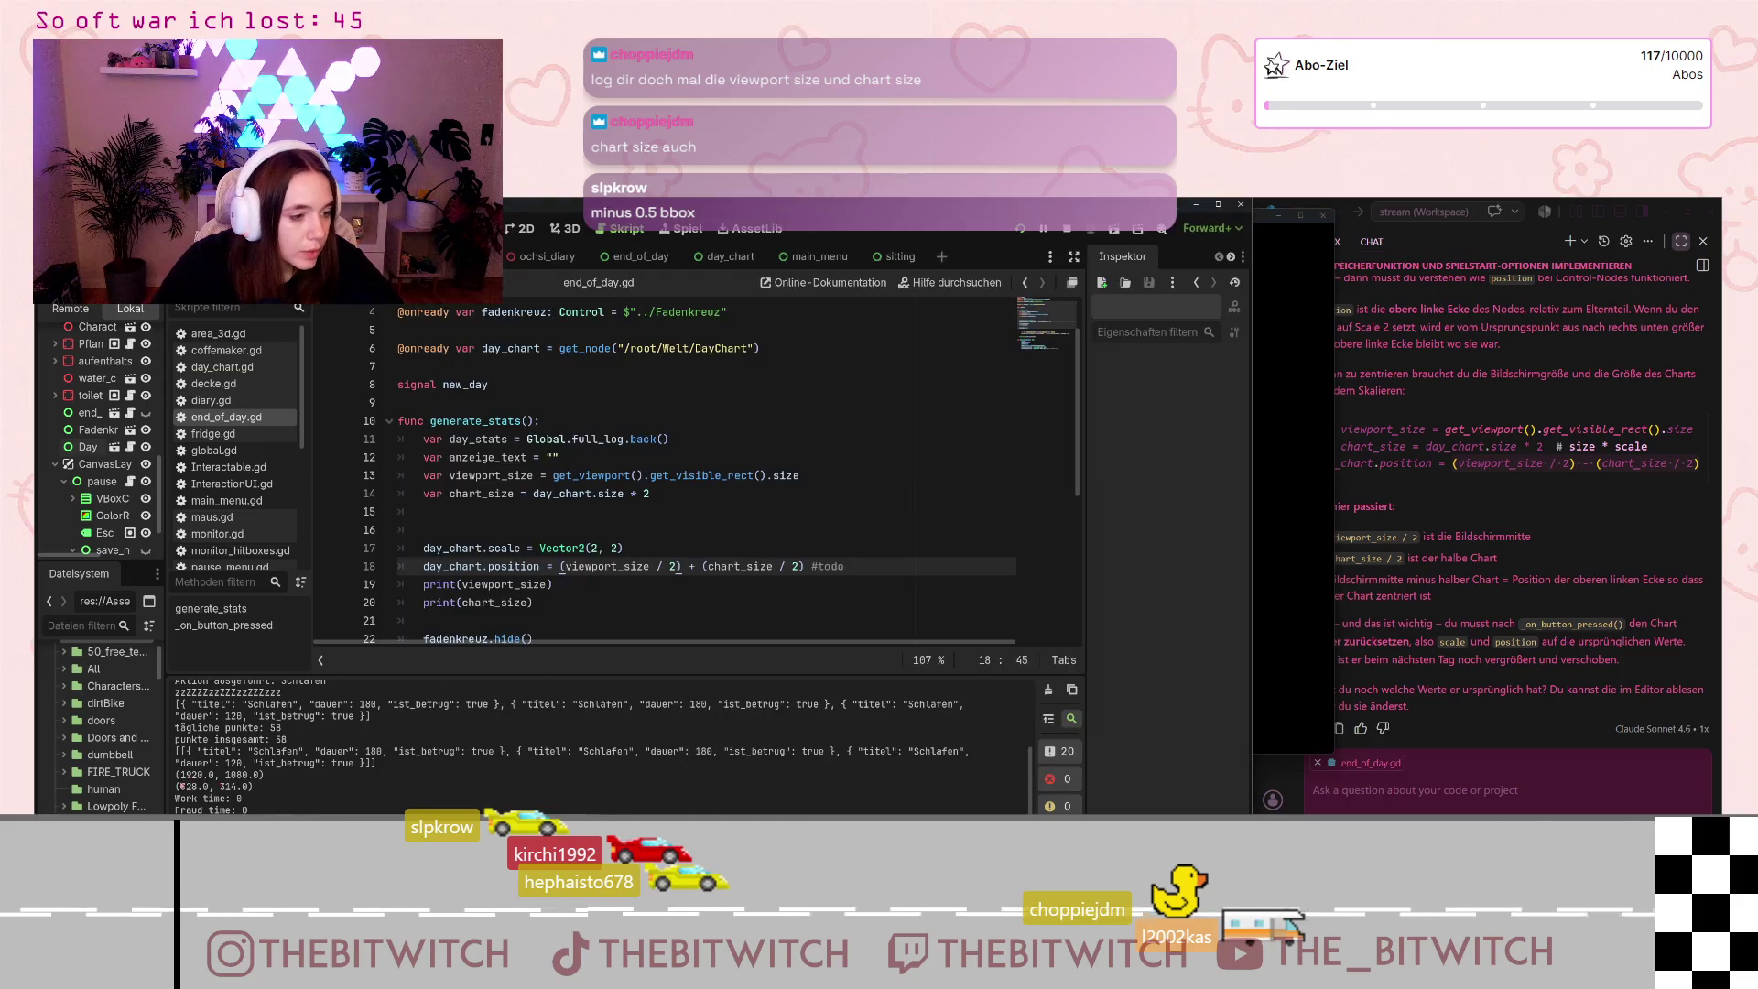
left_click_drag(180, 775, 263, 775)
left_click(186, 790)
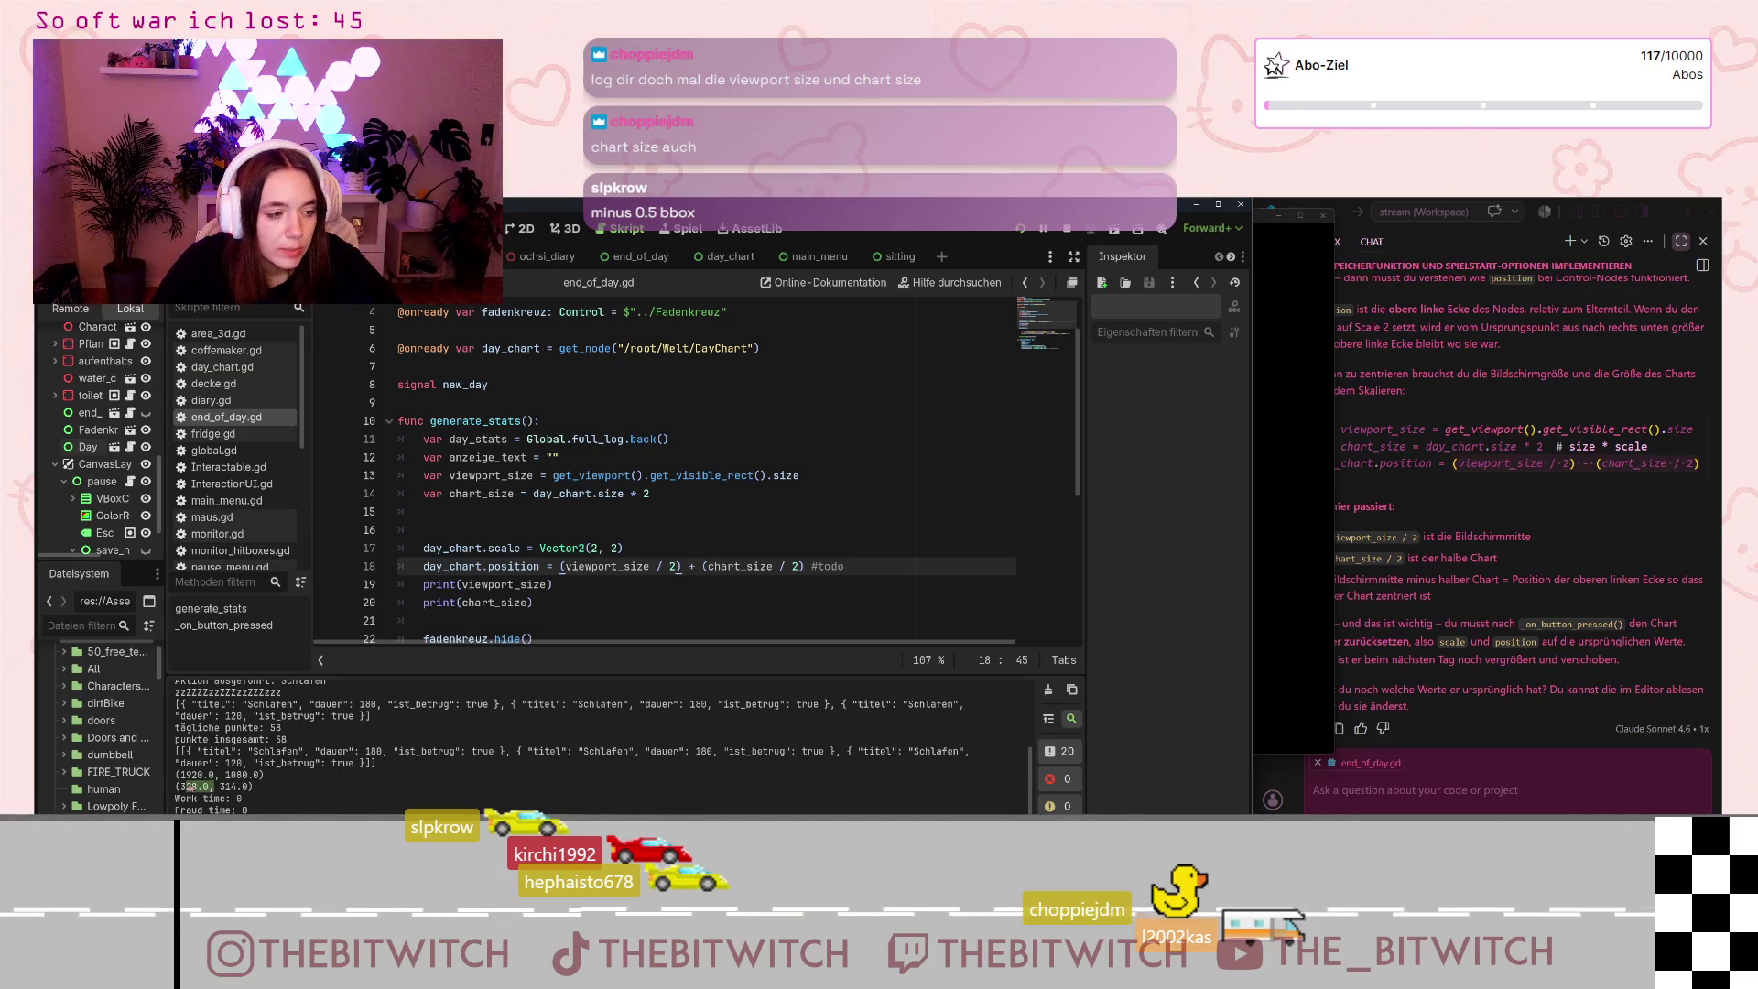
left_click_drag(184, 786, 229, 787)
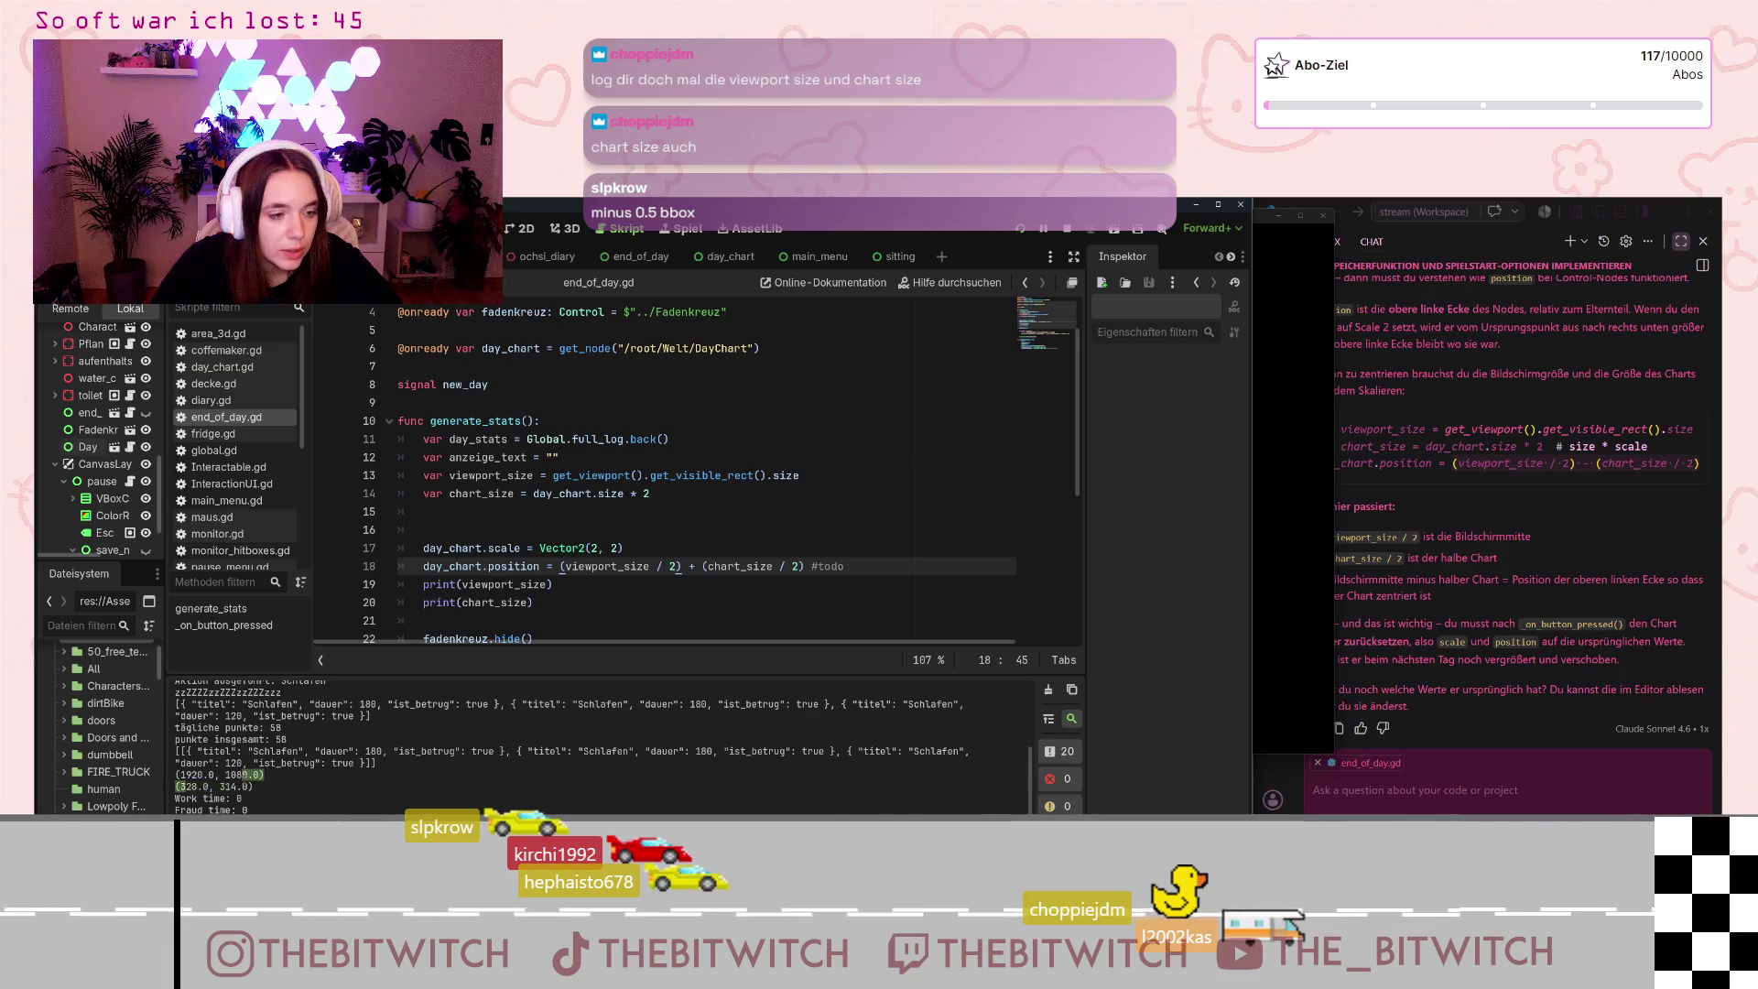
left_click(360, 782)
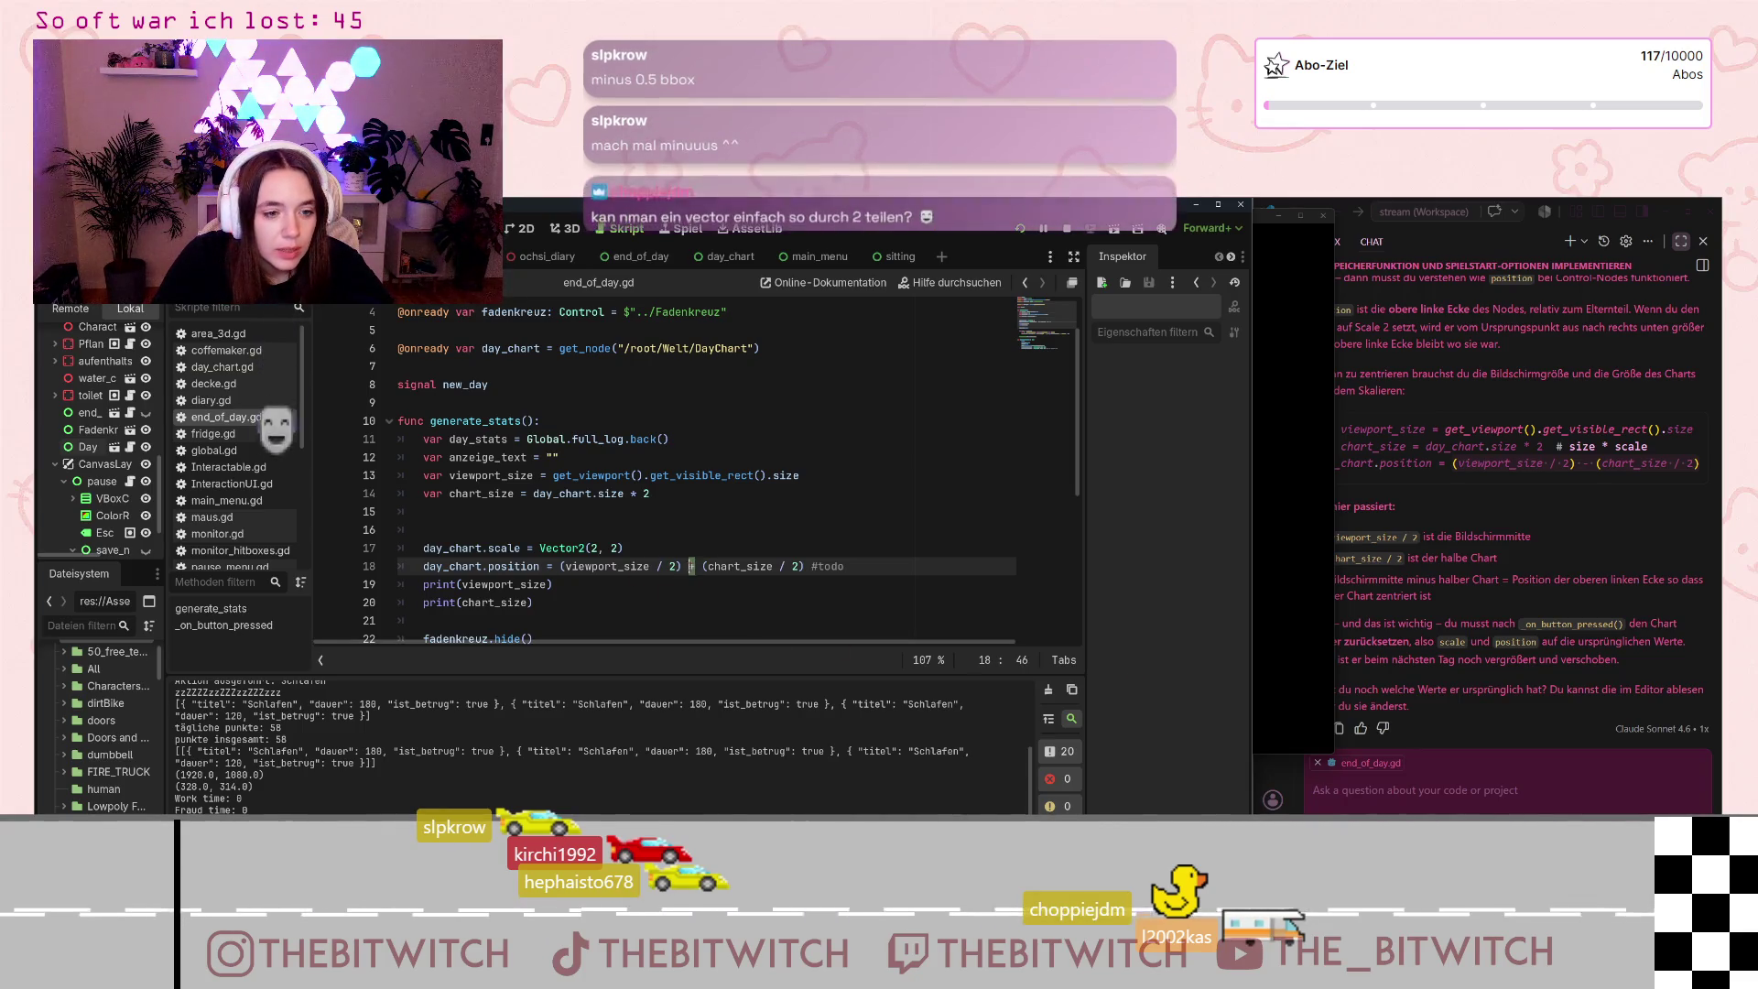
key("Delete")
type("-")
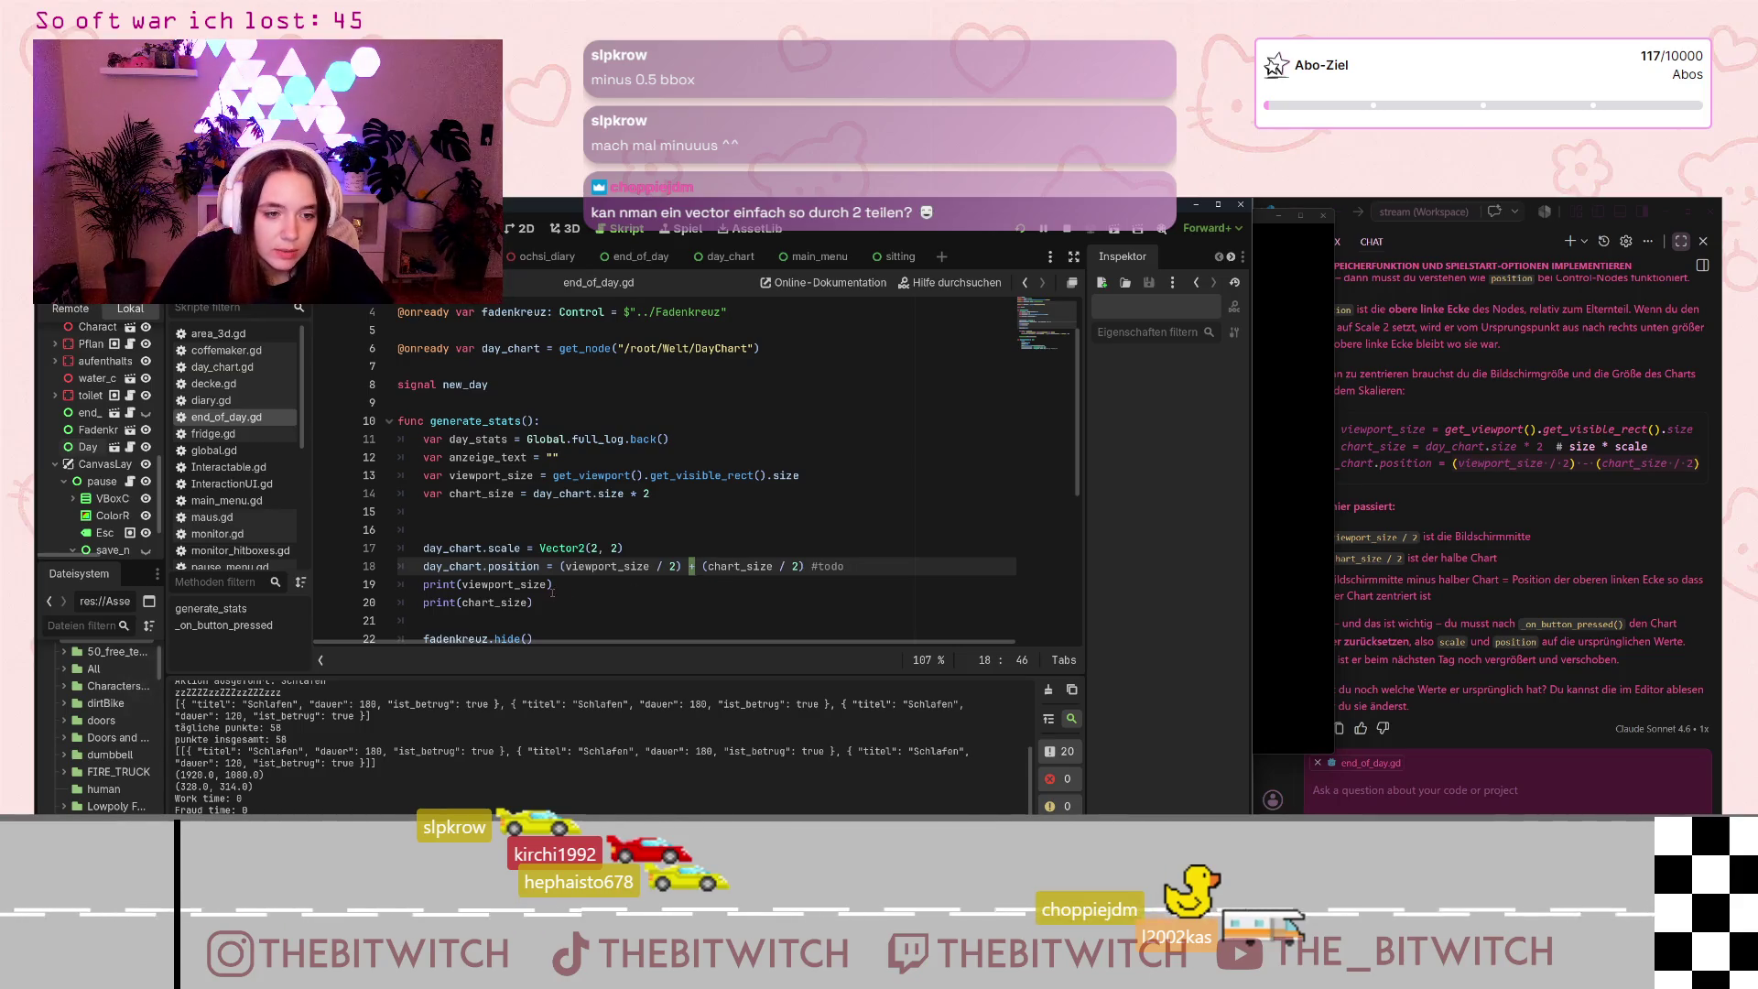
Step: Append ' / 2' to the printed viewport_size and chart_size values and save the script
key("Down")
key("Left")
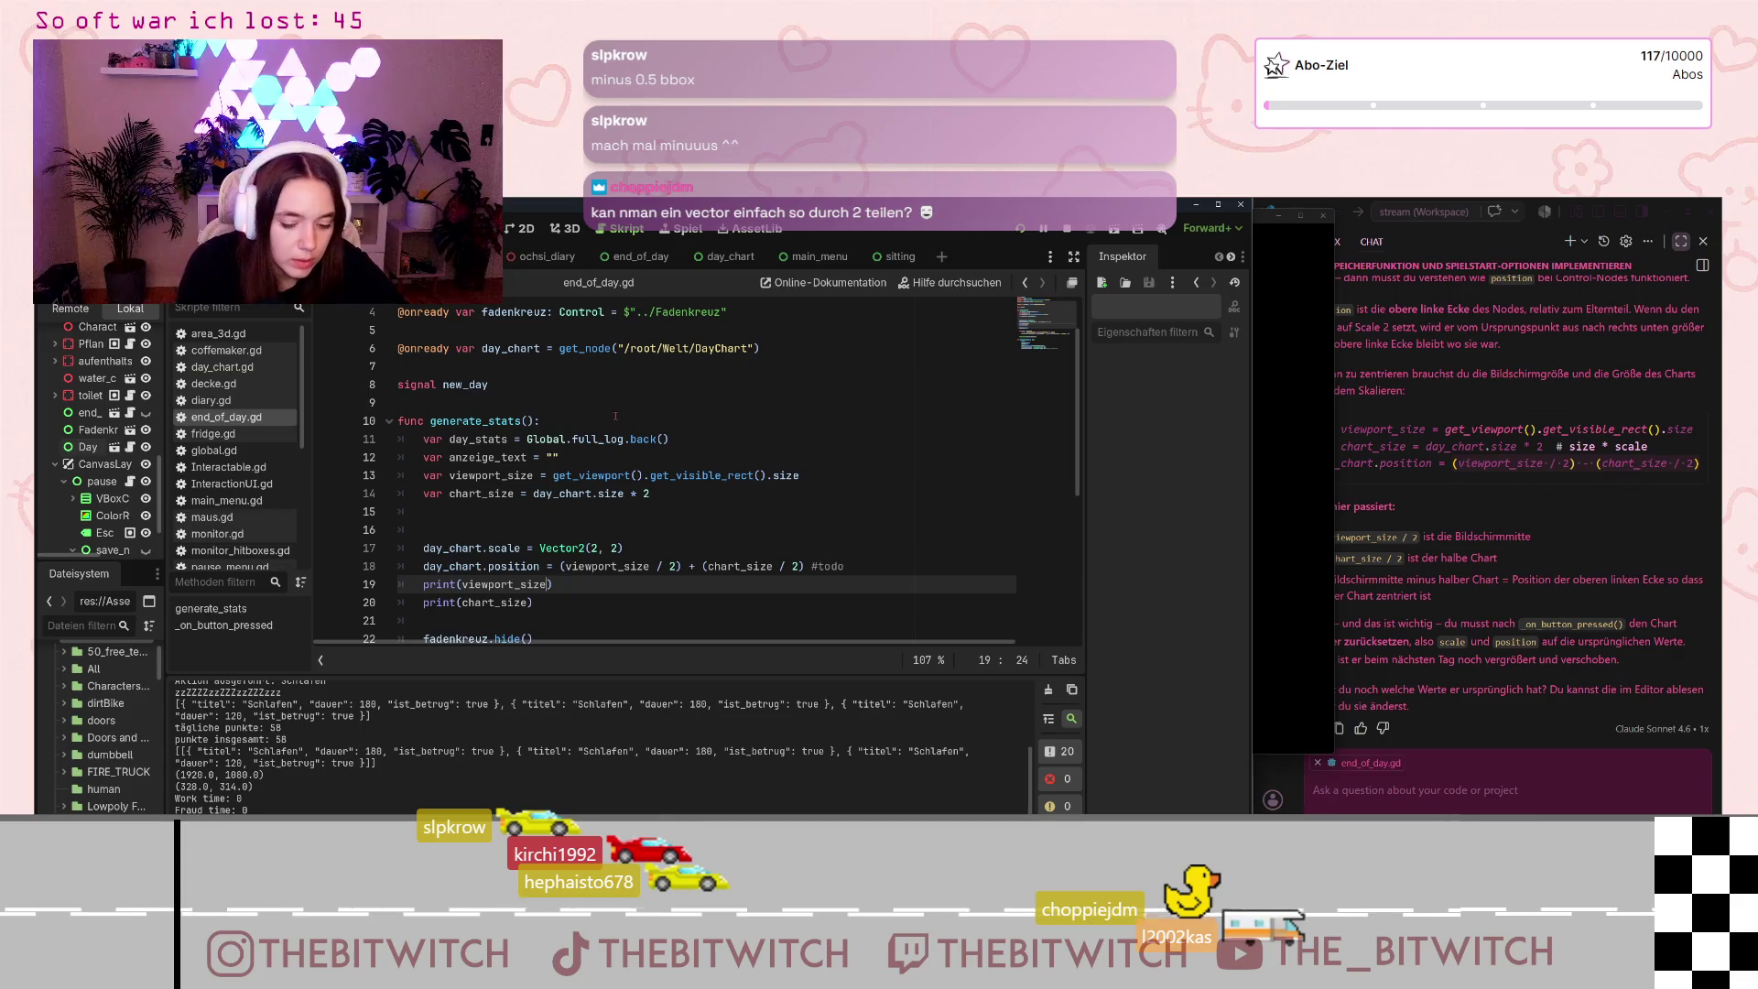
type("/ ")
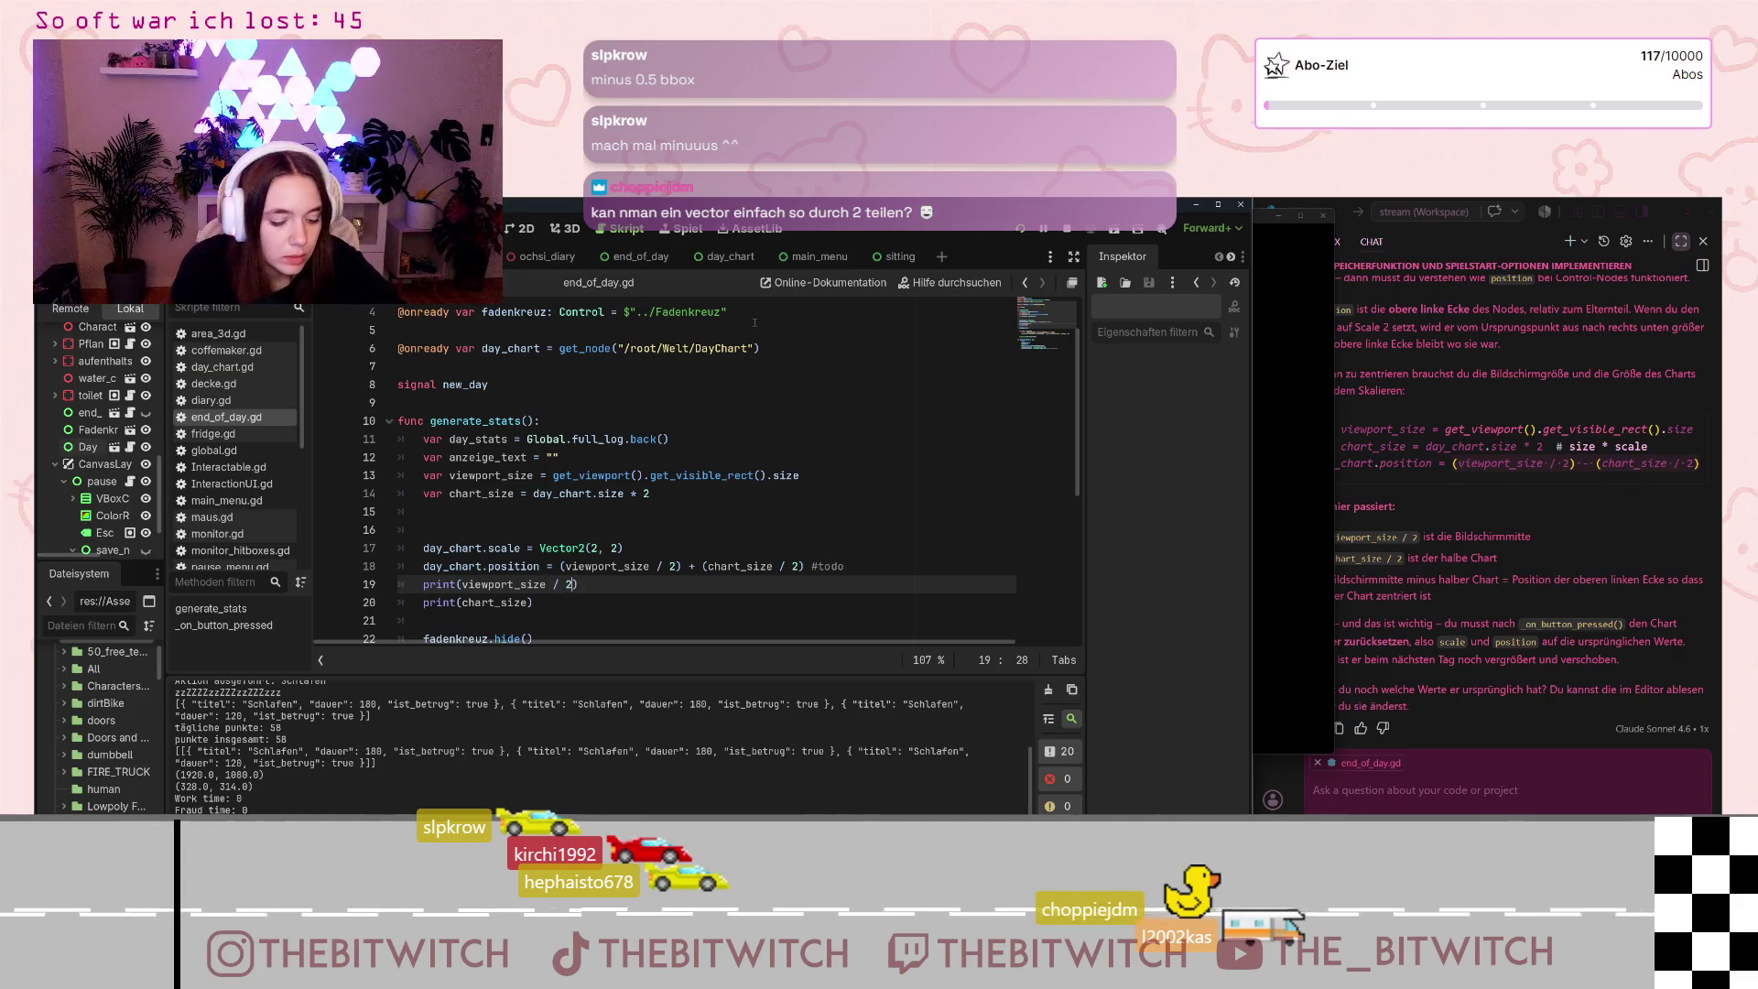
type("2")
key("Down")
key("Left")
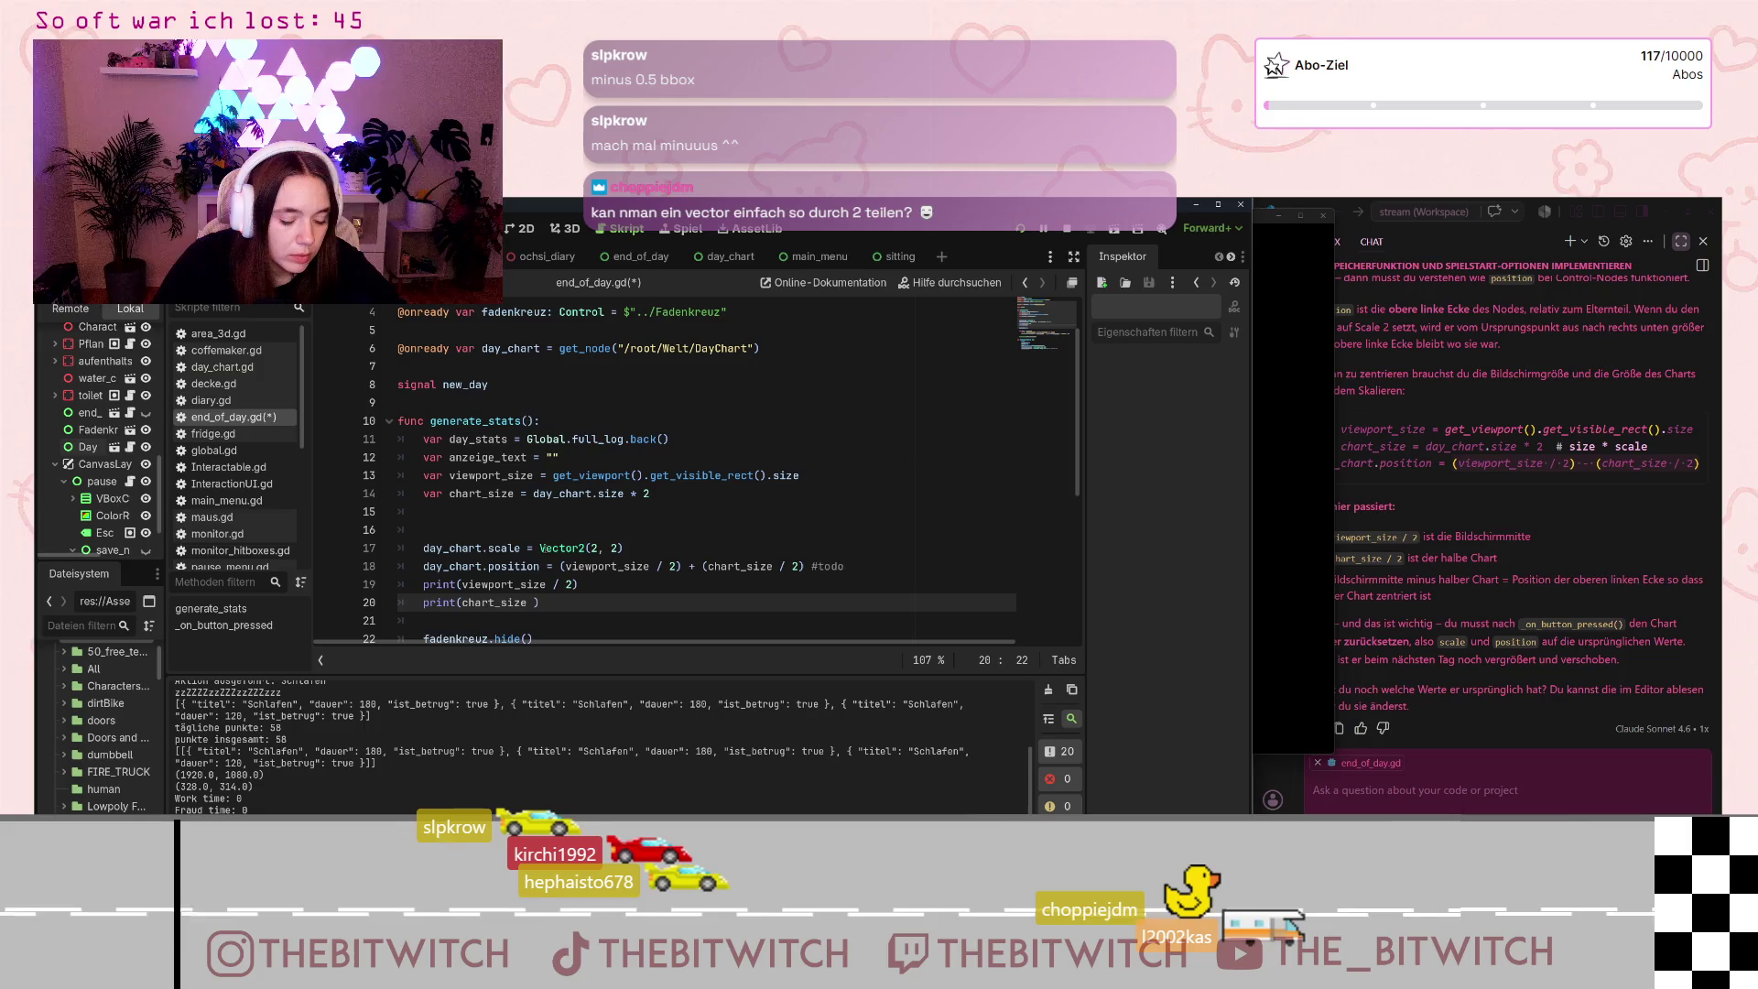
type("/ 2")
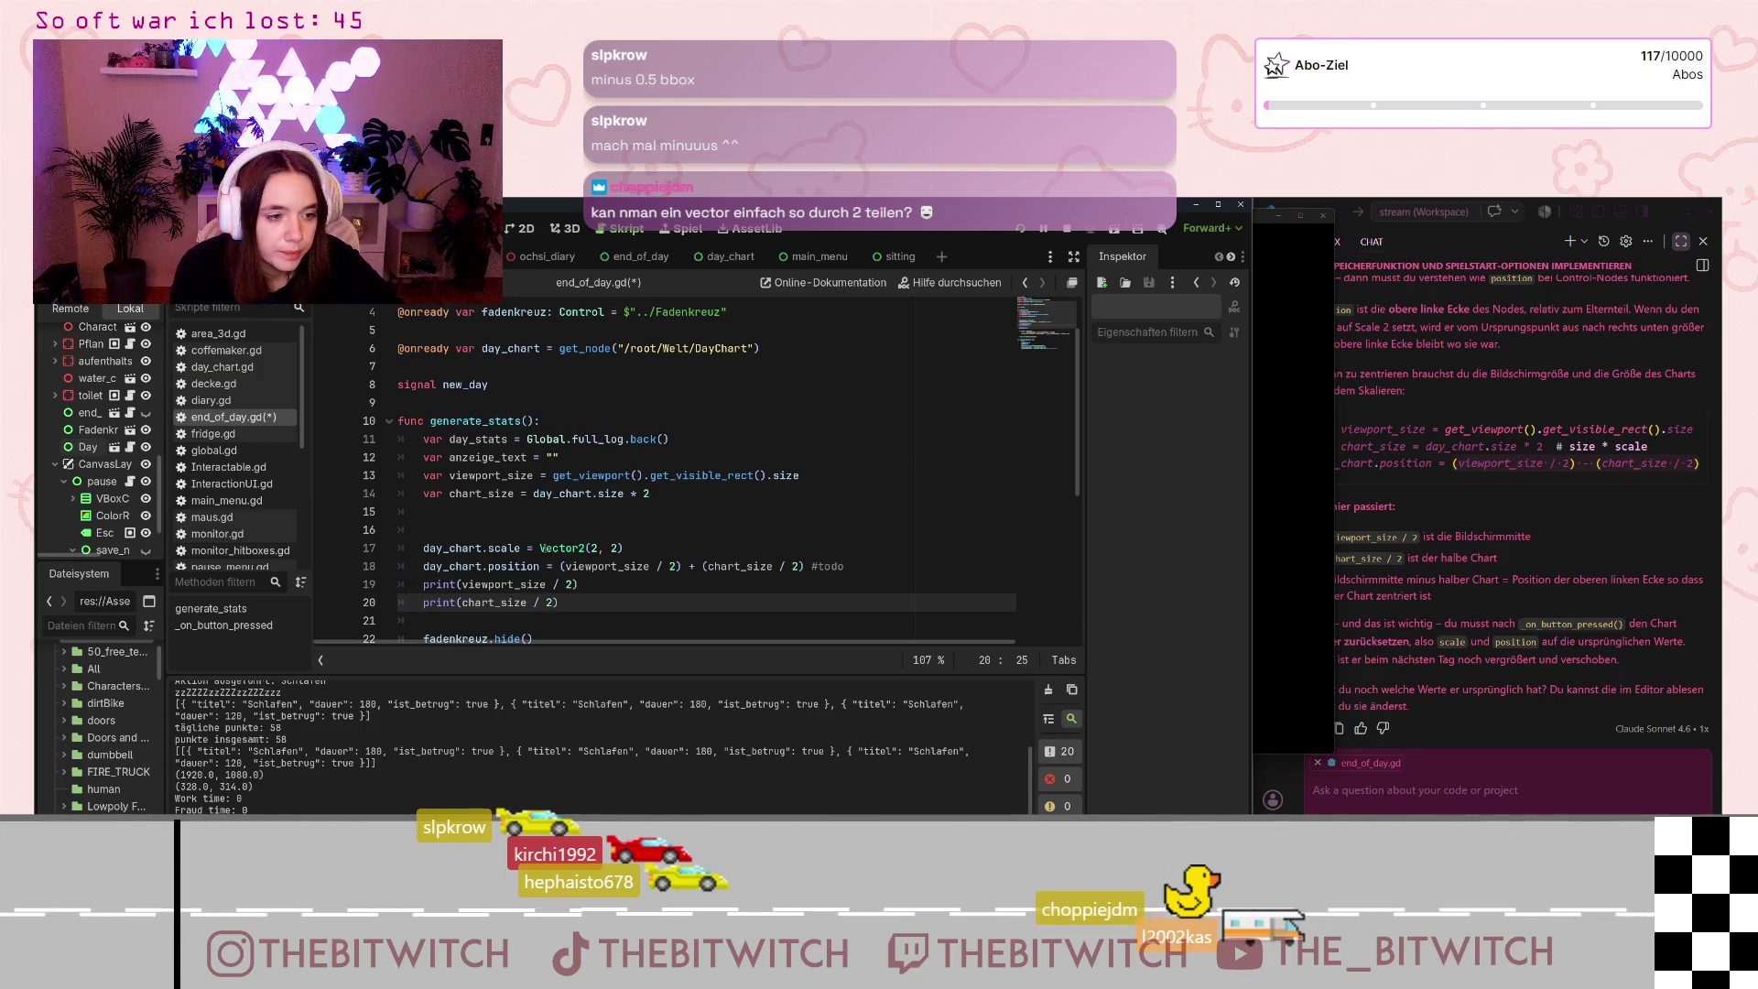
left_click(690, 566)
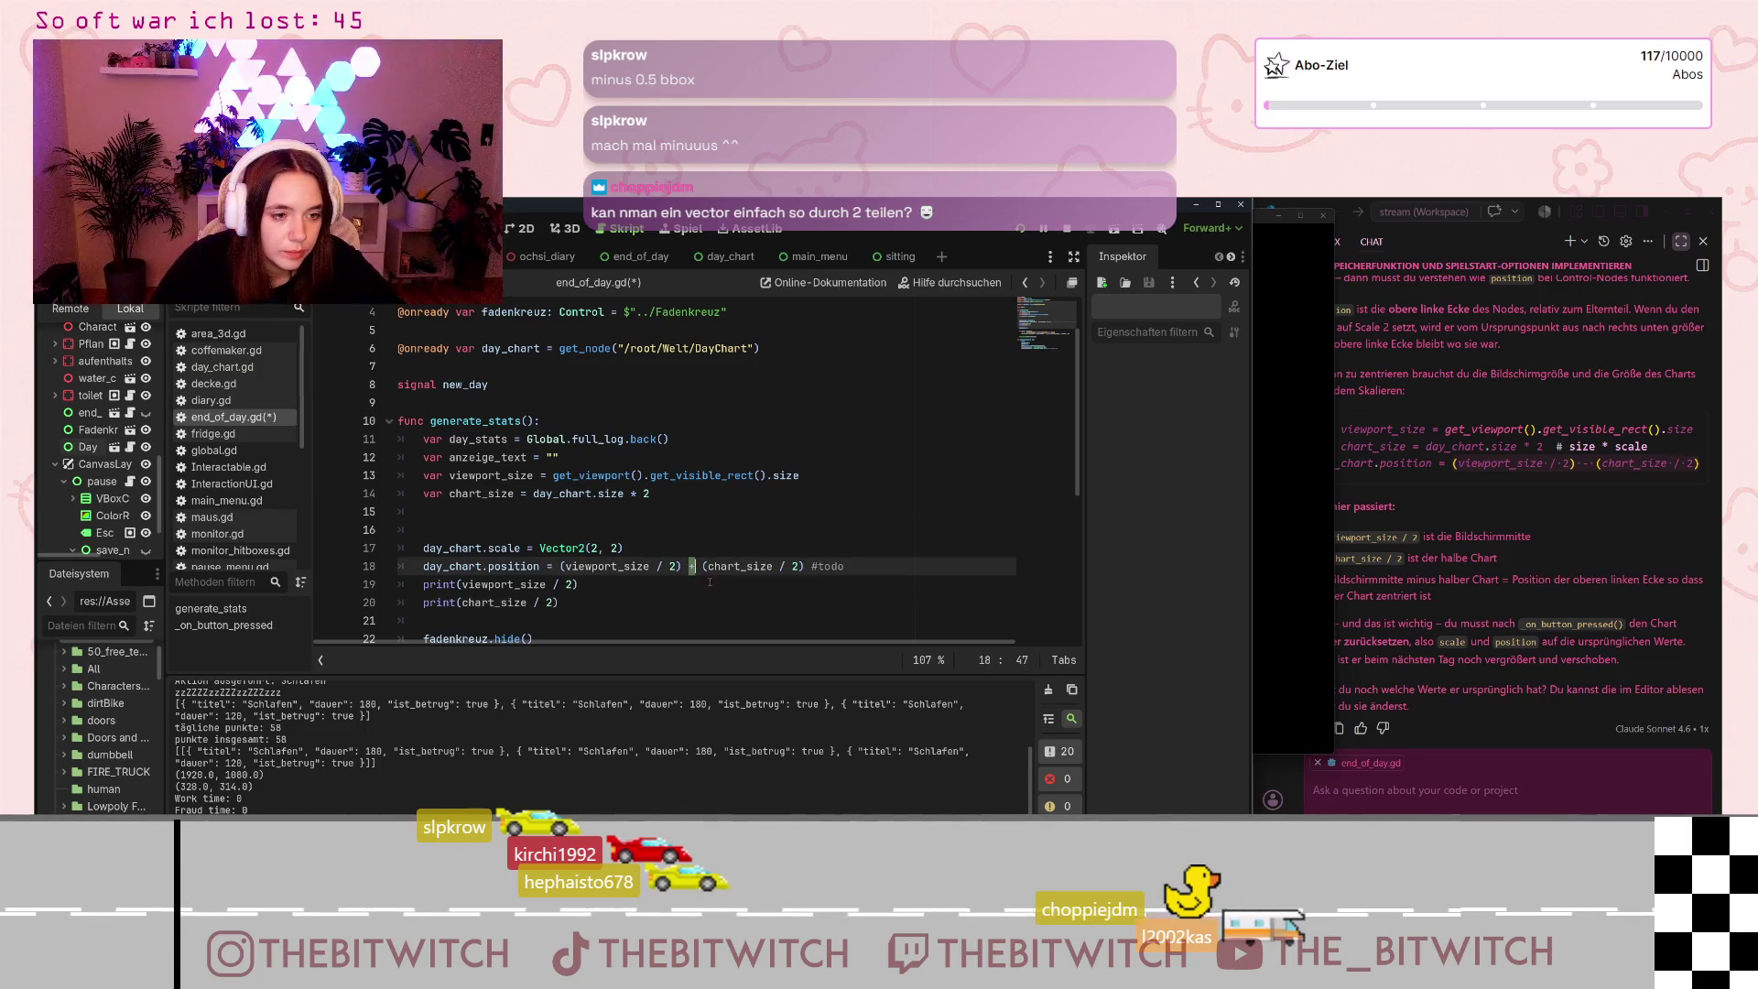
type("-")
key("Up")
key("Up")
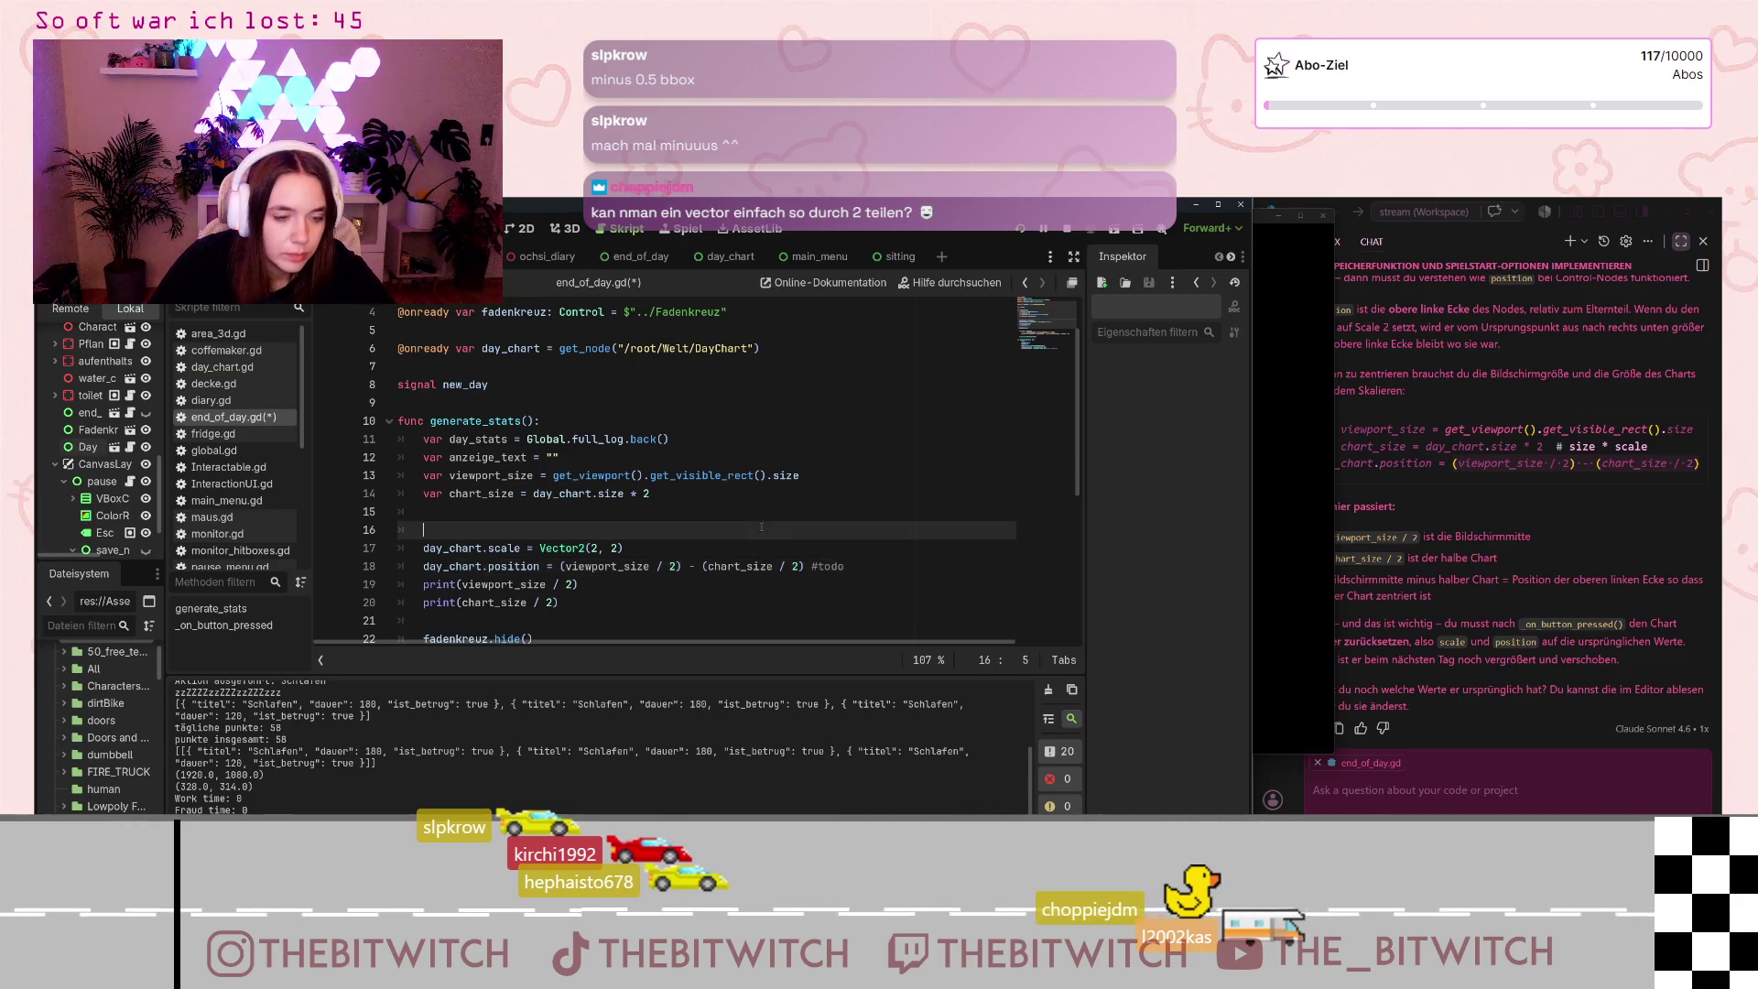
key("ctrl+s")
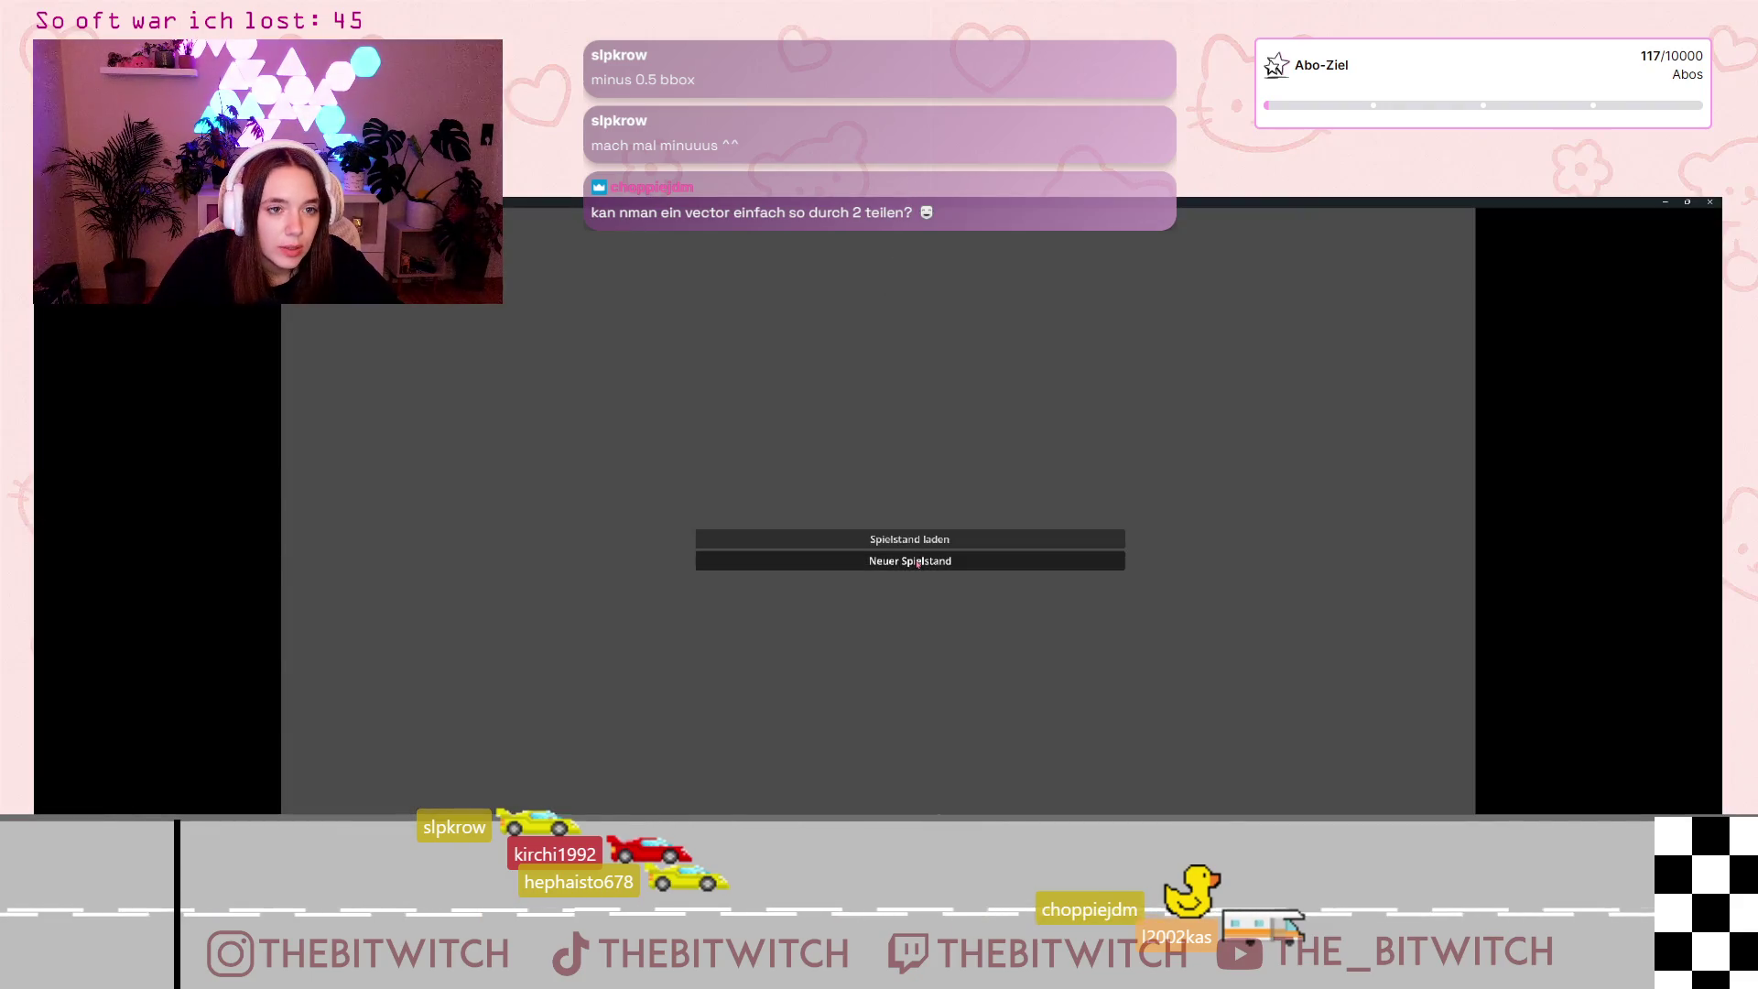
Step: Start a new save game, sleep on the sofa, and shrink the game window to reveal the editor
left_click(910, 560)
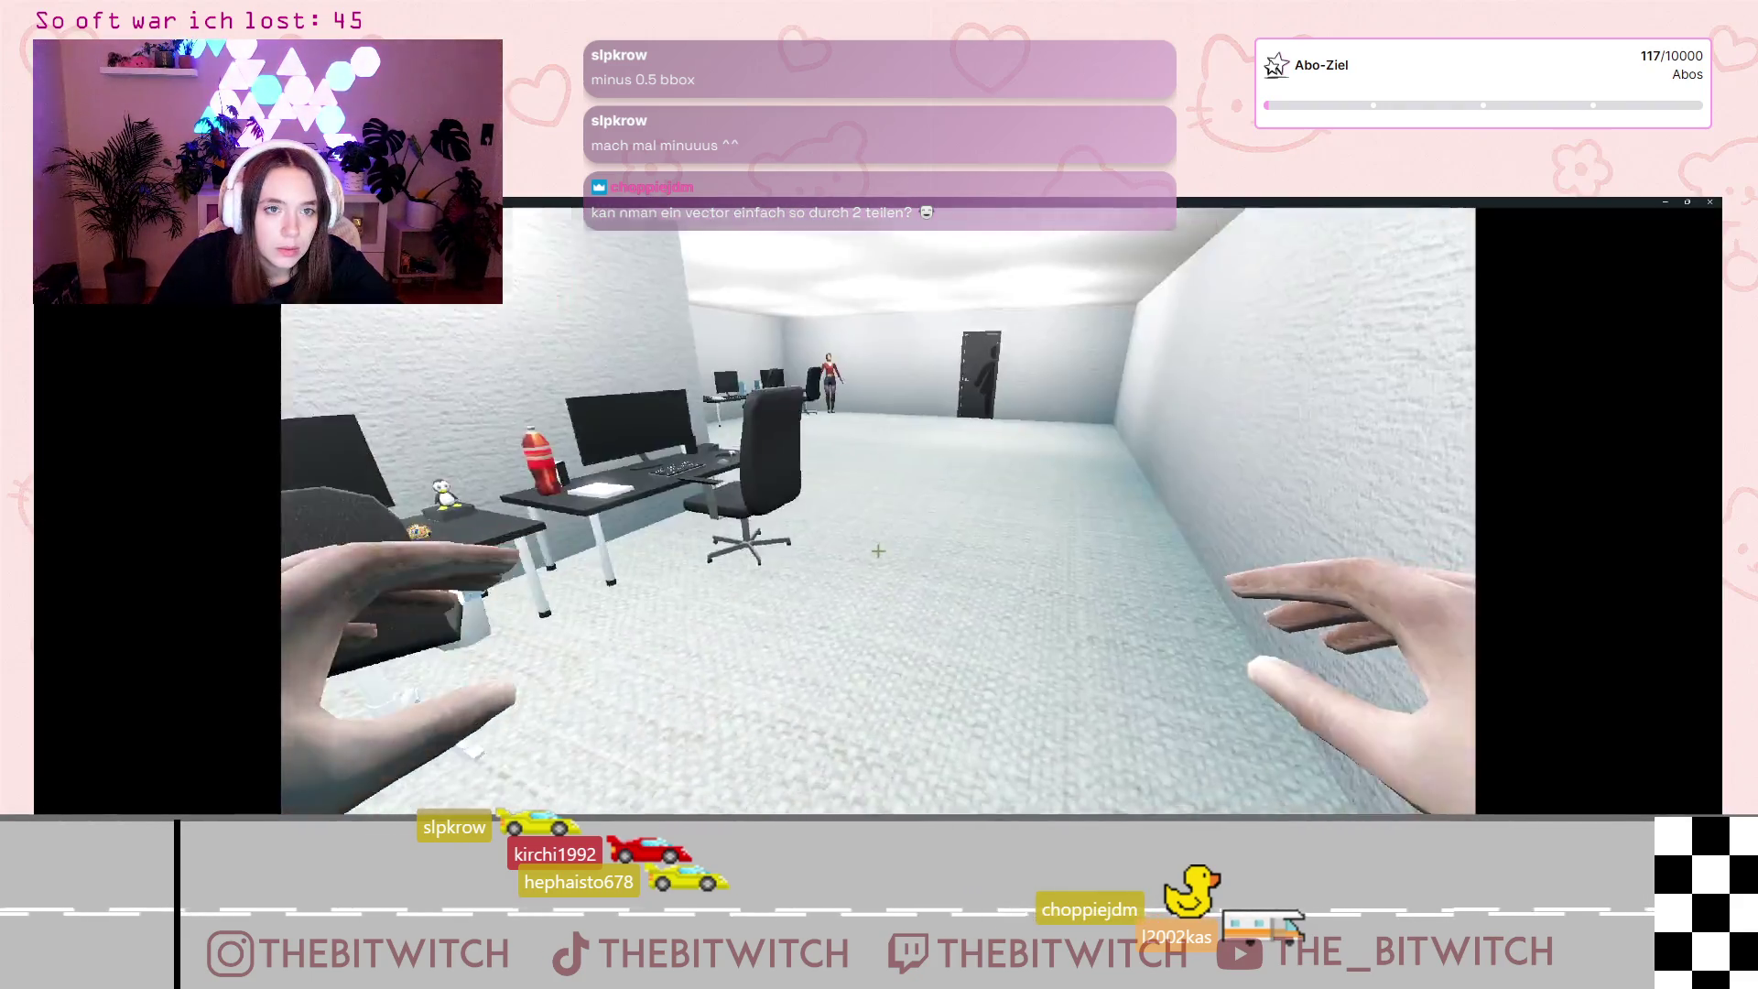
key("w")
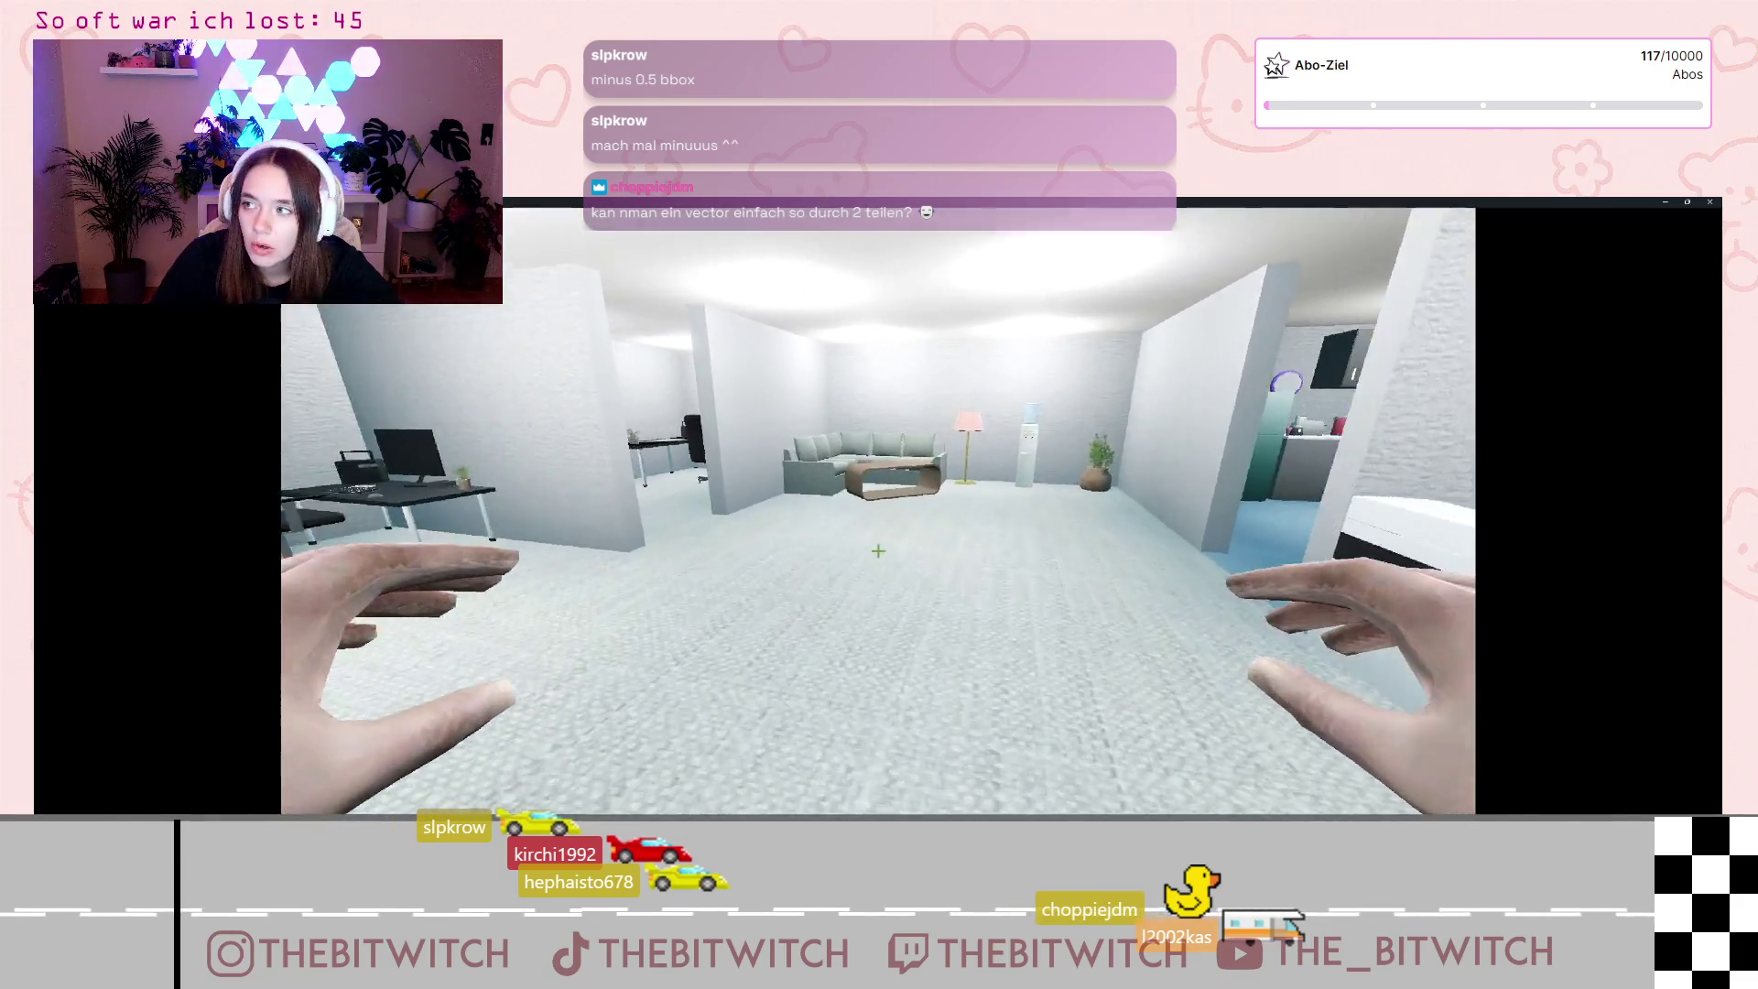
key("w")
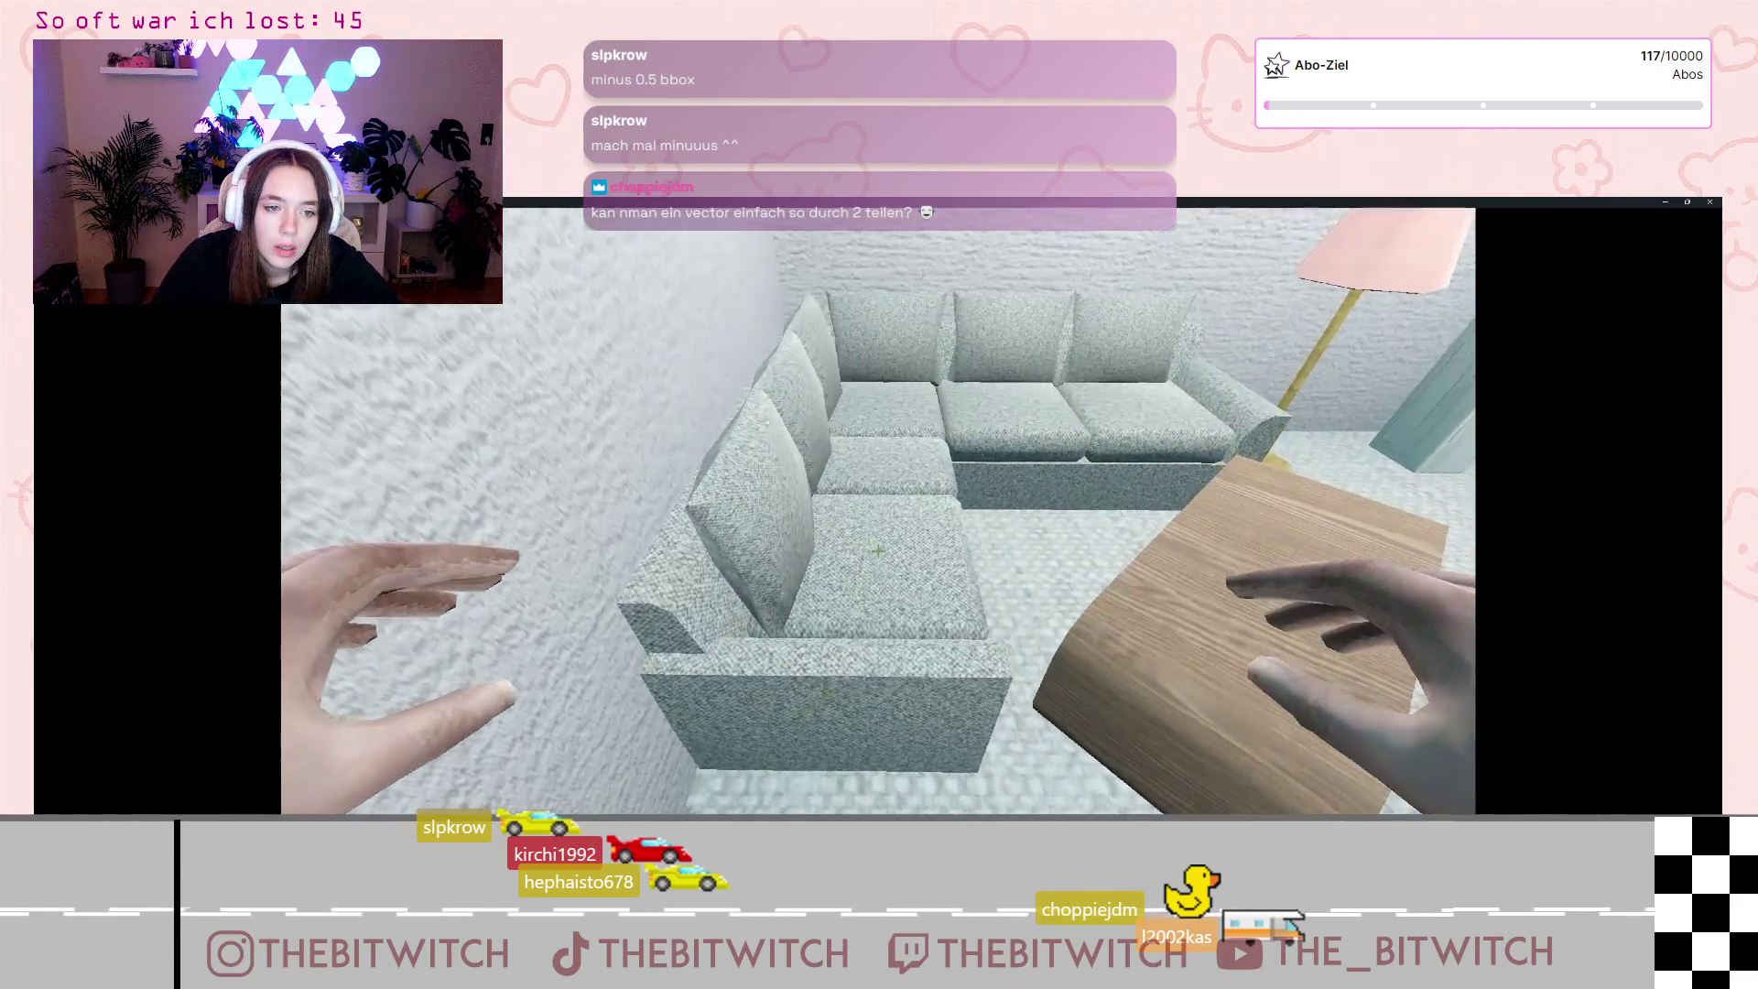
key("e")
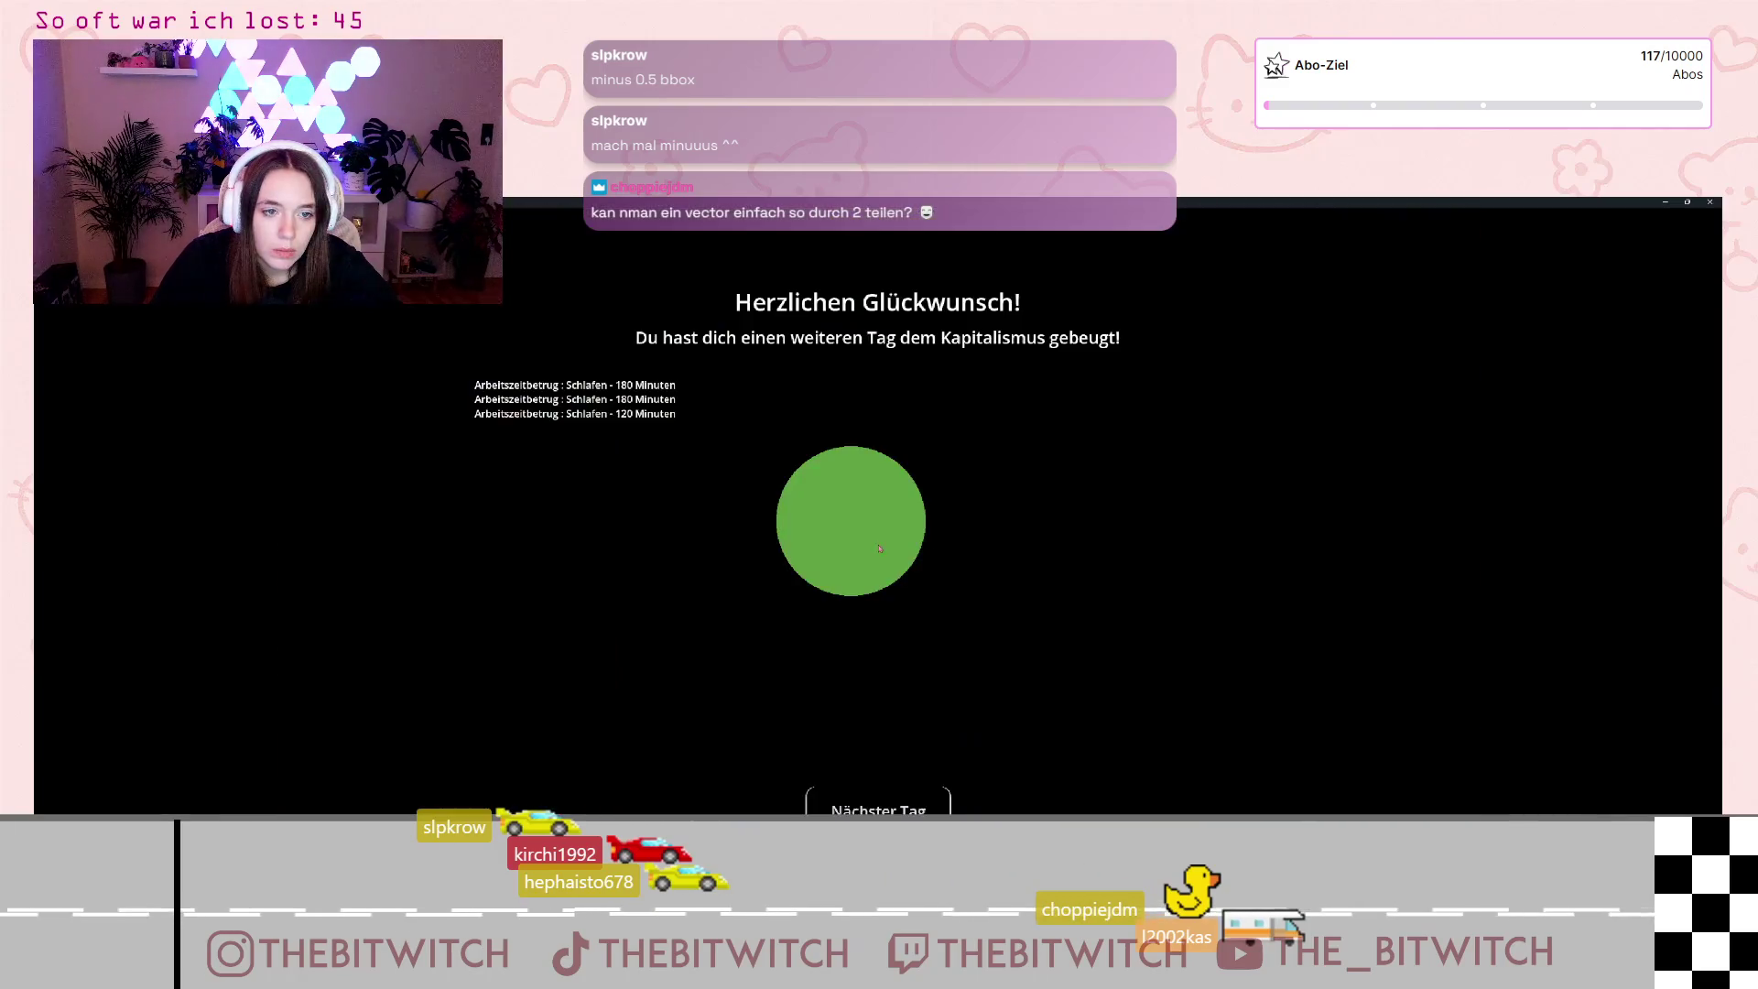
key("super+Down")
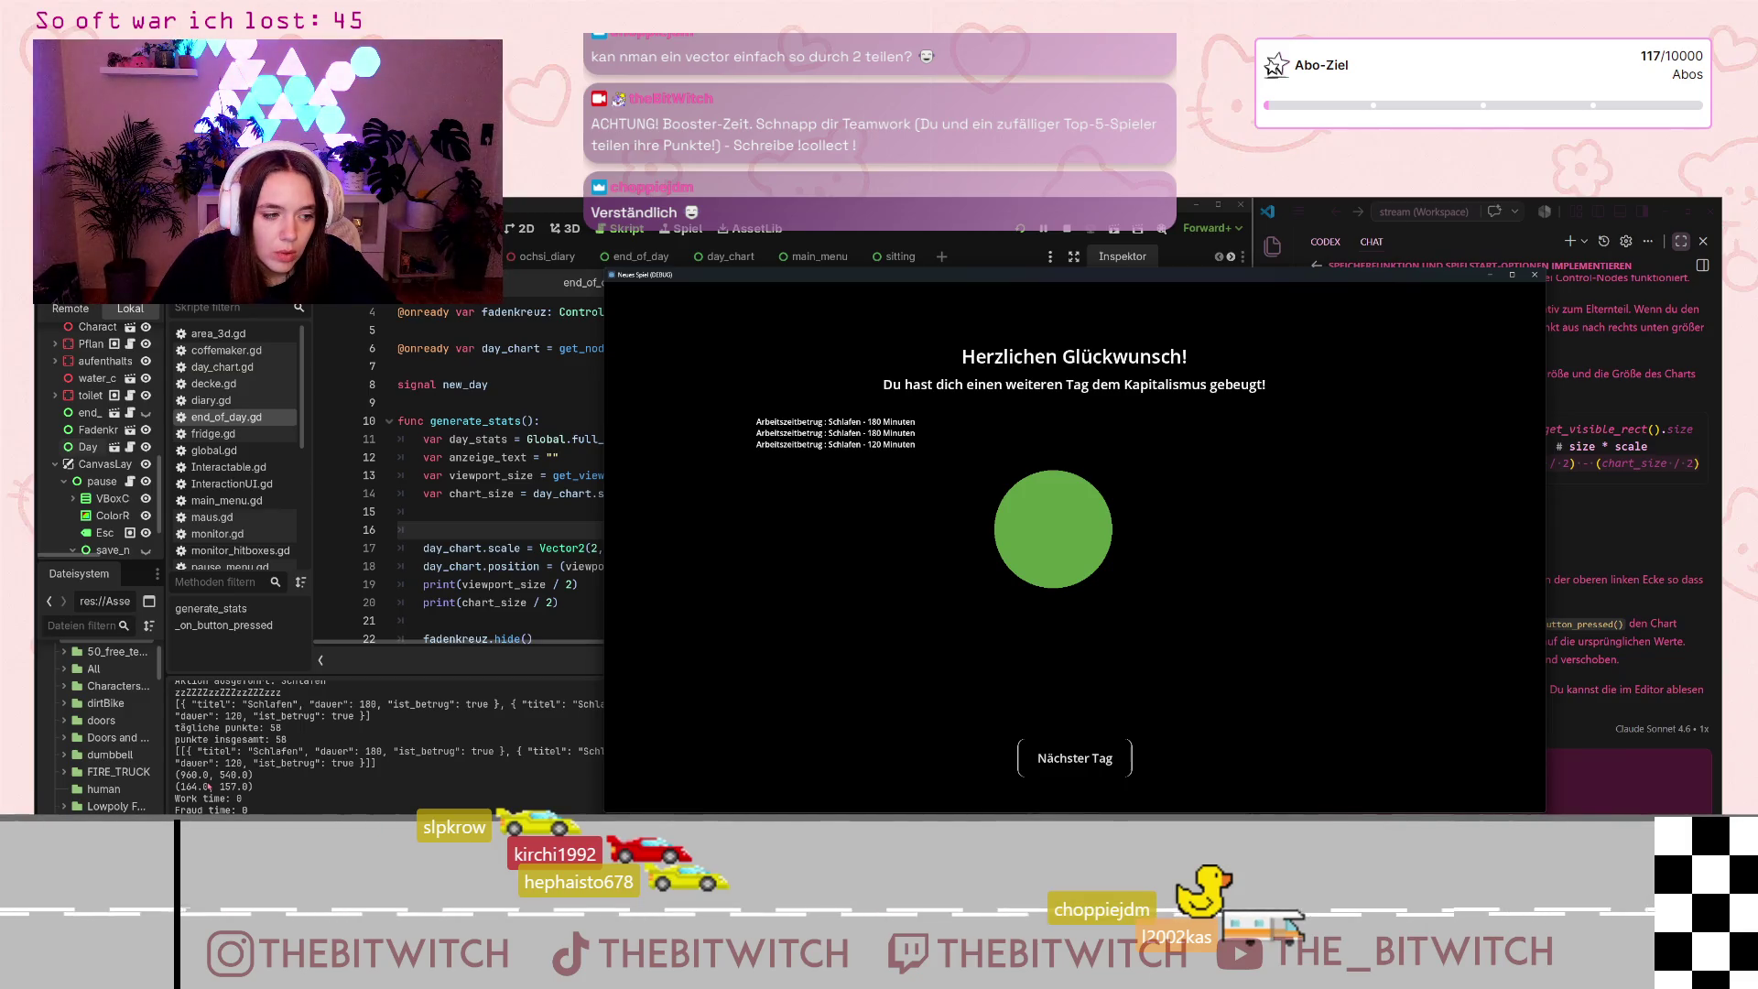
Step: Compare the centred results screen with the logged (960, 540) and (164, 157), then stop the game
left_click(193, 787)
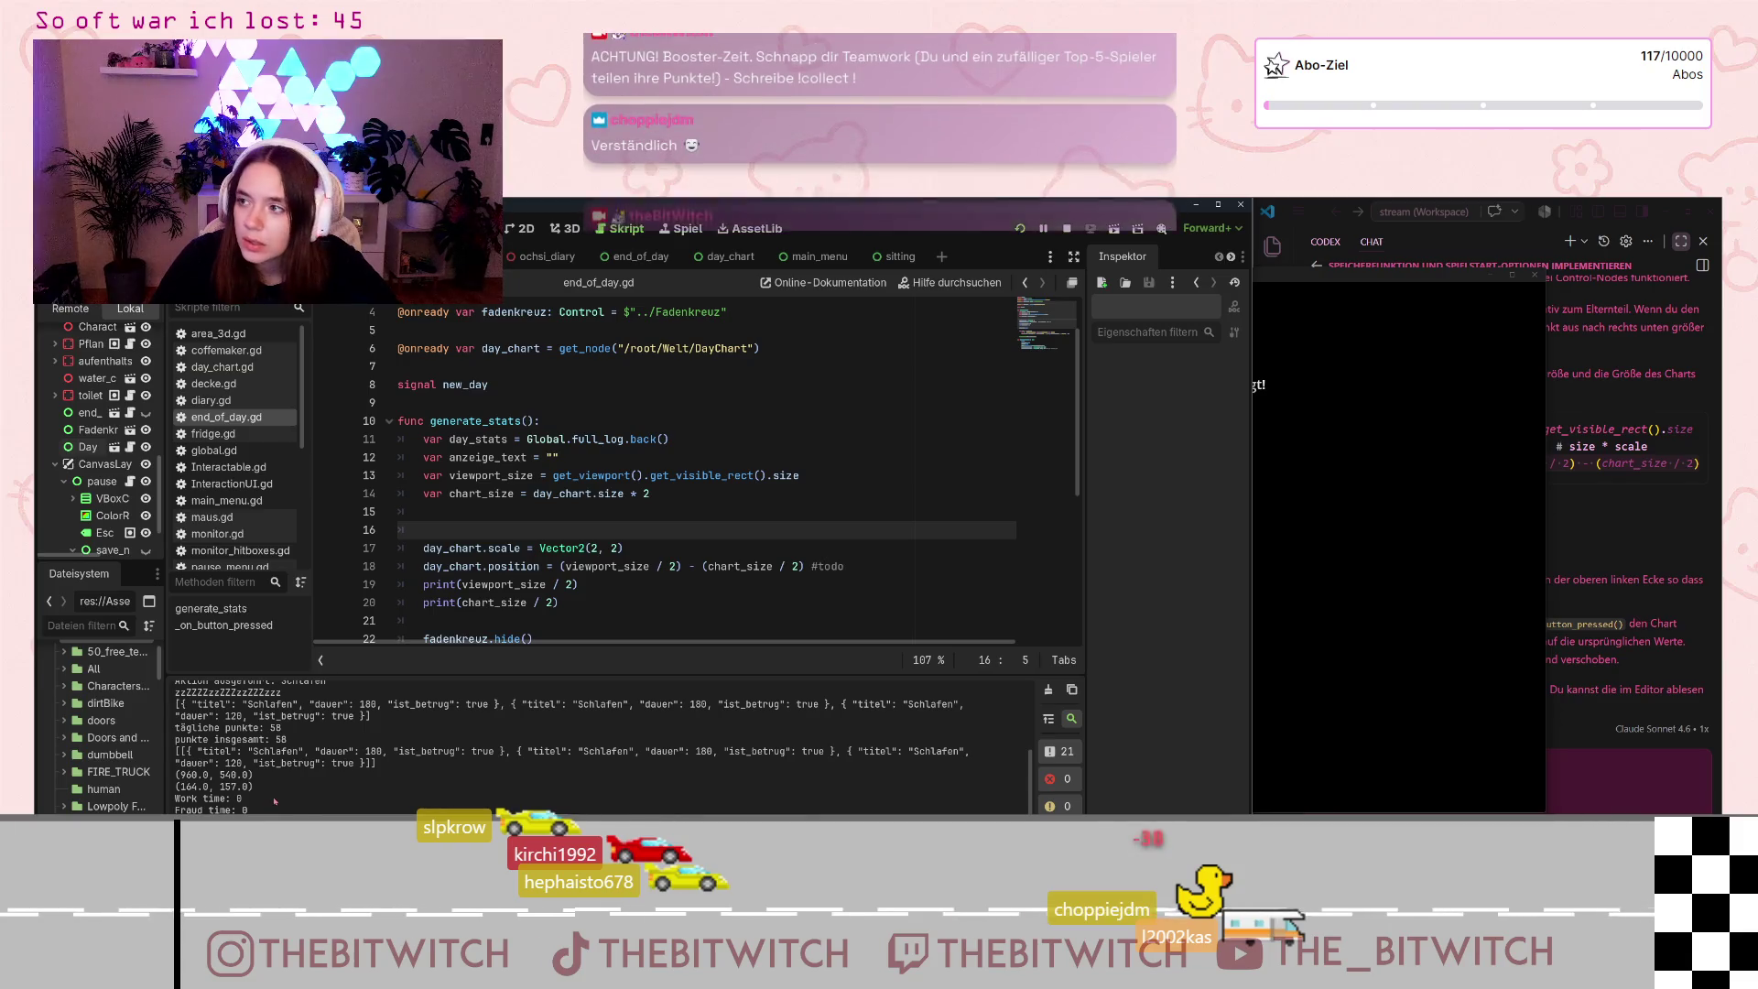
left_click(1416, 561)
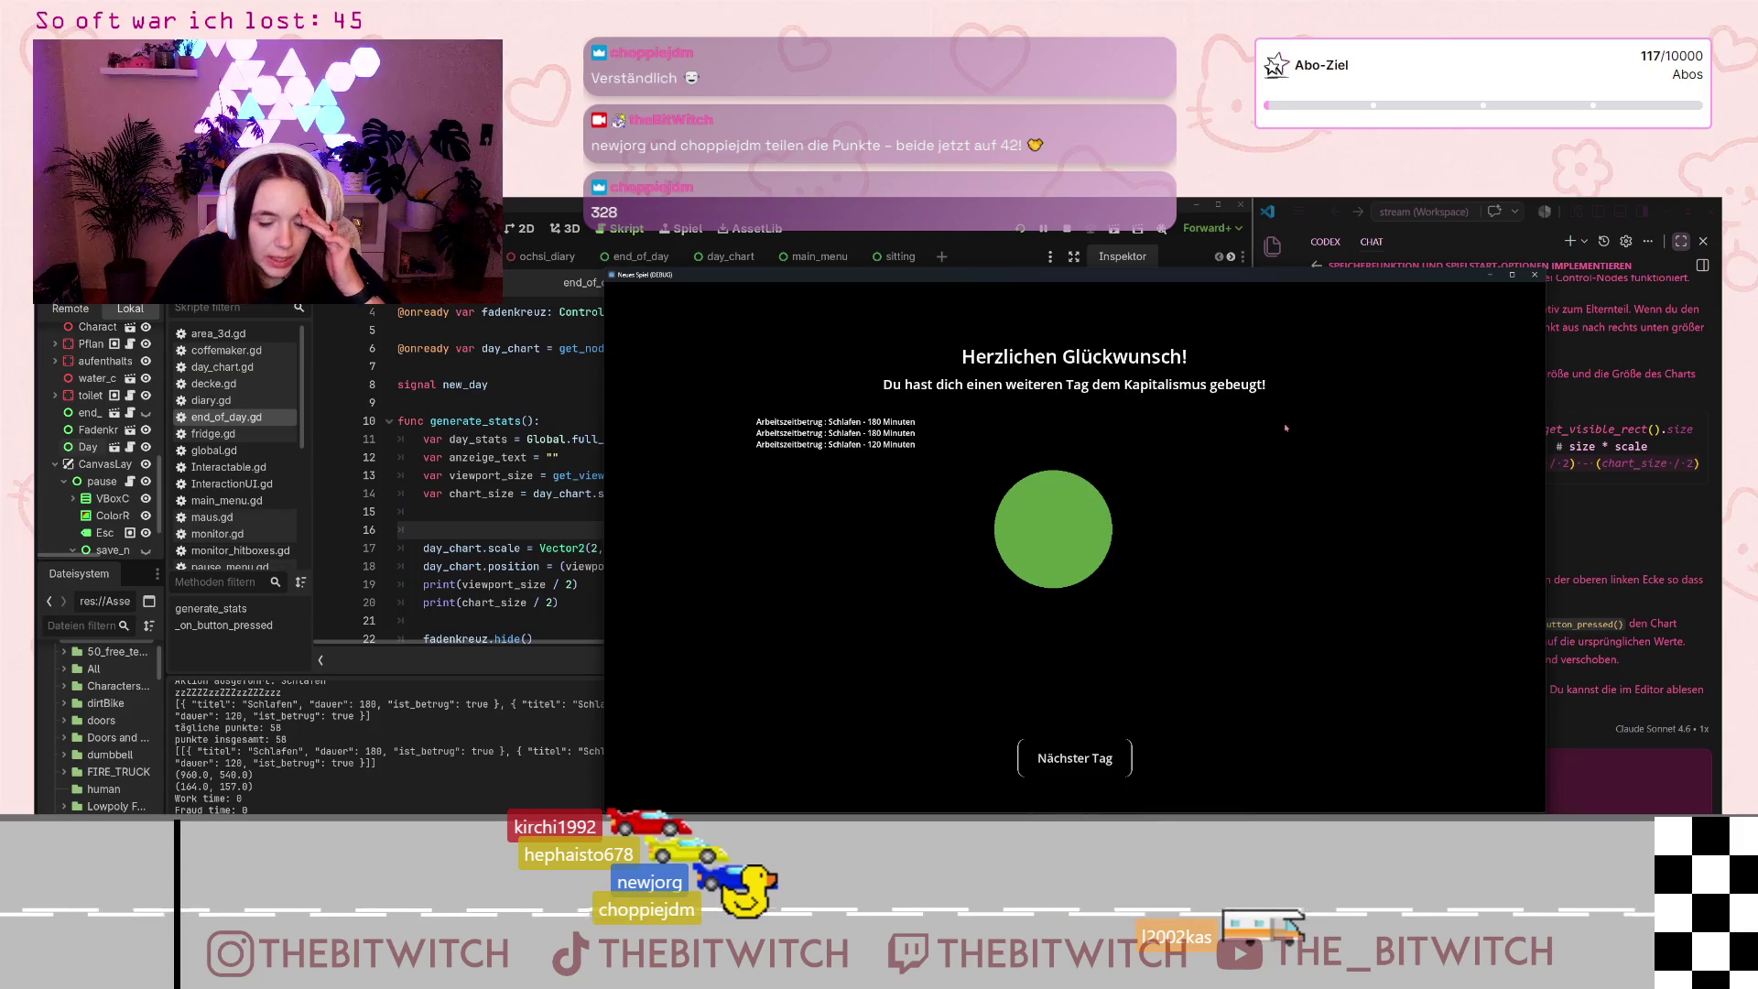
key("Escape")
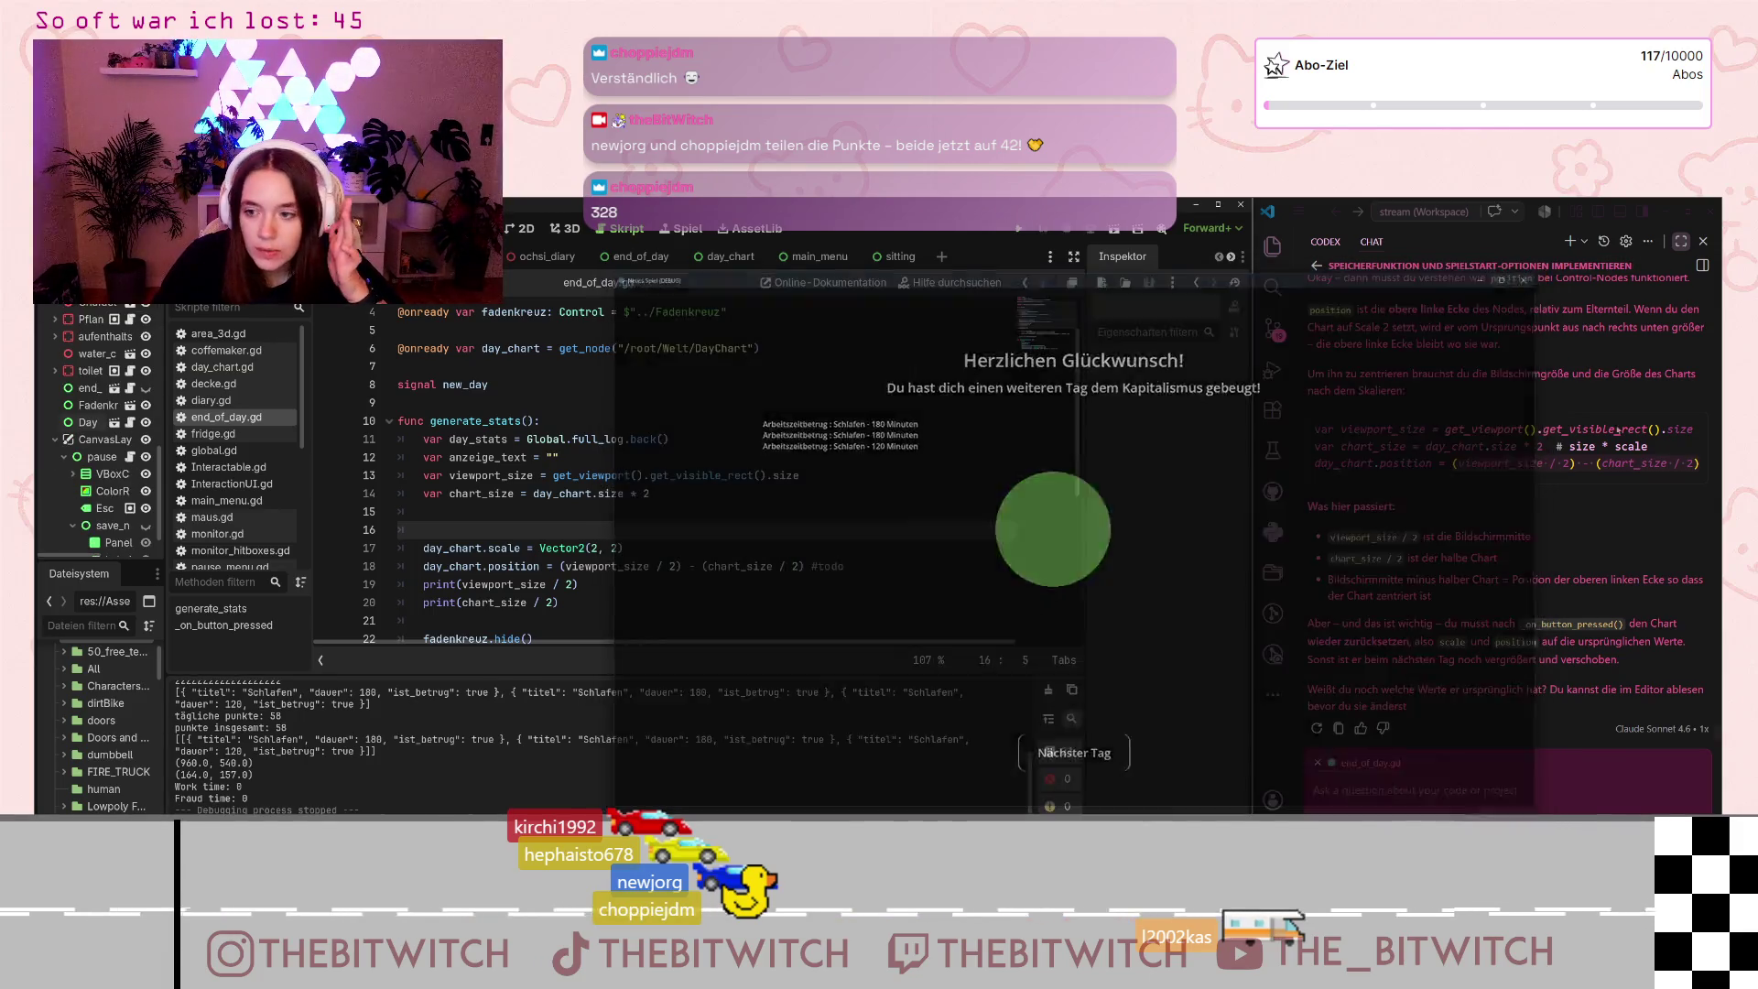